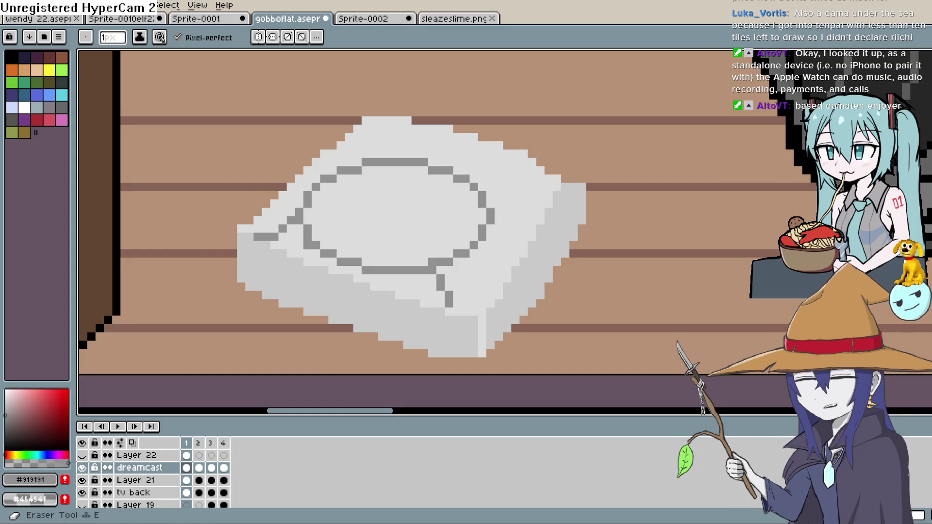
Erase the stray white pixels at the lid's top-left corner and the console's top-right.
{"action": "key", "text": "e"}
{"action": "mouse_move", "coordinate": [365, 120]}
{"action": "left_mouse_down"}
{"action": "mouse_move", "coordinate": [540, 184]}
{"action": "mouse_move", "coordinate": [590, 229]}
{"action": "mouse_move", "coordinate": [574, 187]}
{"action": "mouse_move", "coordinate": [572, 235]}
{"action": "mouse_move", "coordinate": [572, 193]}
{"action": "mouse_move", "coordinate": [531, 177]}
{"action": "mouse_move", "coordinate": [514, 152]}
{"action": "mouse_move", "coordinate": [505, 160]}
{"action": "mouse_move", "coordinate": [572, 179]}
{"action": "left_mouse_up"}
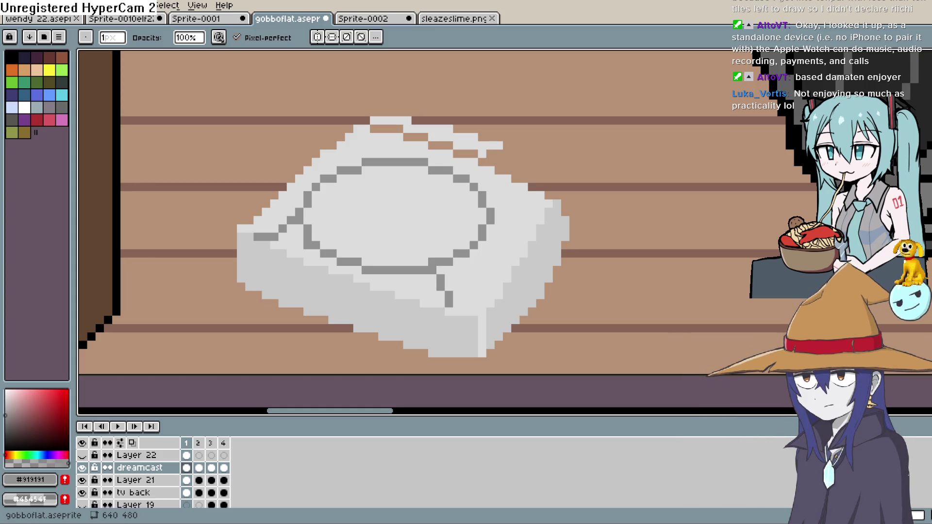
{"action": "mouse_move", "coordinate": [503, 146]}
{"action": "left_mouse_down"}
{"action": "mouse_move", "coordinate": [488, 153]}
{"action": "mouse_move", "coordinate": [481, 137]}
{"action": "mouse_move", "coordinate": [457, 145]}
{"action": "mouse_move", "coordinate": [366, 119]}
{"action": "left_mouse_up"}
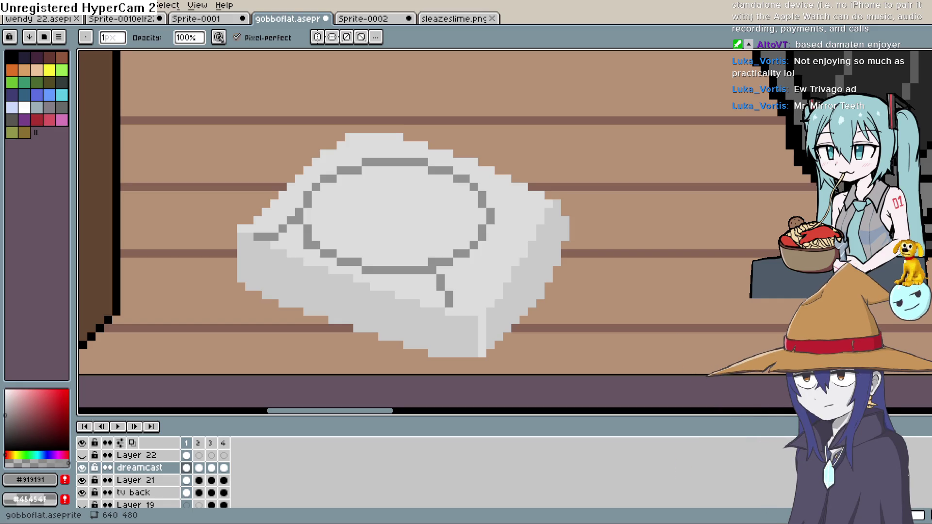
Draw dark grey notch pixels on the lid's right, top-left and top edges.
{"action": "key", "text": "alt"}
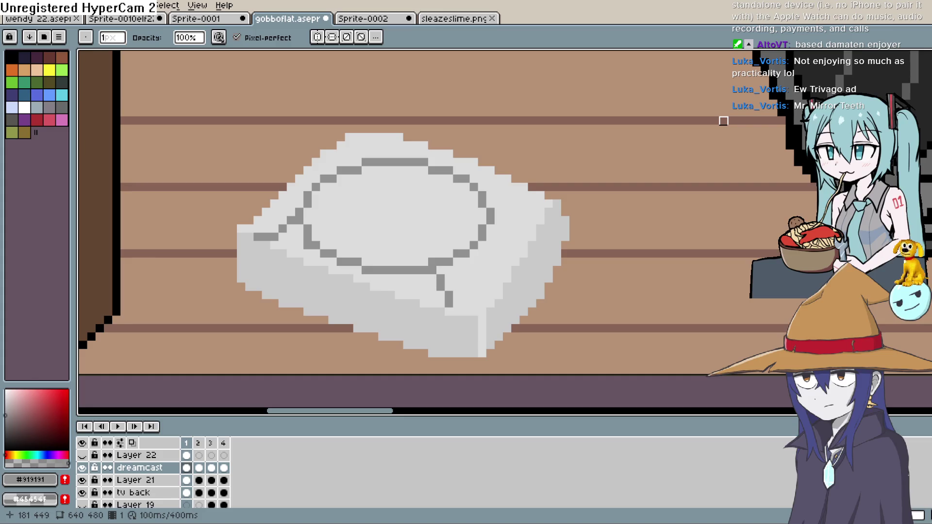
{"action": "key", "text": "i"}
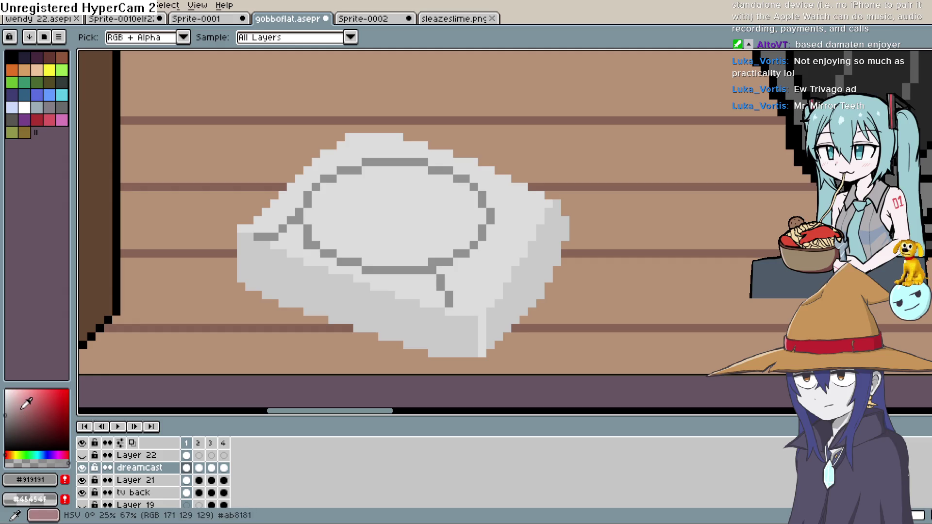
{"action": "left_click", "coordinate": [6, 426]}
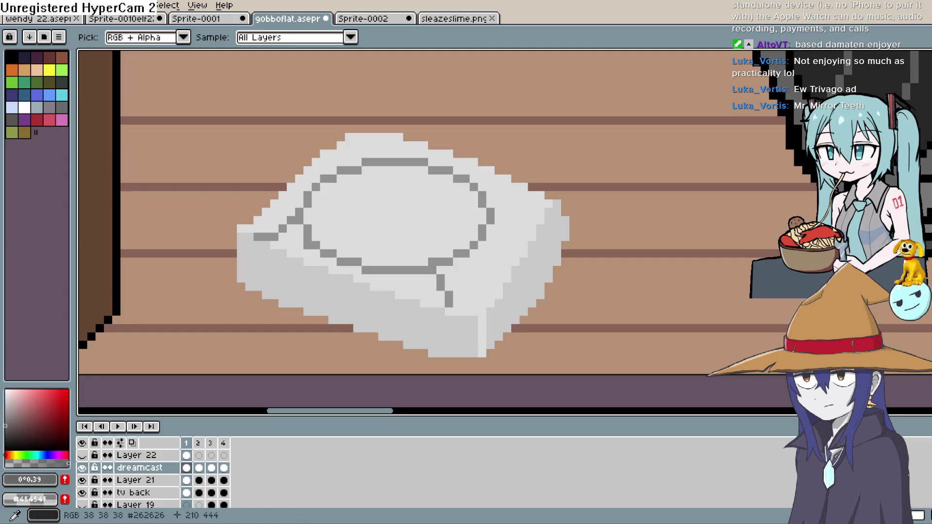
{"action": "key", "text": "b"}
{"action": "mouse_move", "coordinate": [507, 195]}
{"action": "left_mouse_down"}
{"action": "mouse_move", "coordinate": [523, 203]}
{"action": "mouse_move", "coordinate": [507, 203]}
{"action": "left_mouse_up"}
{"action": "left_click", "coordinate": [501, 196]}
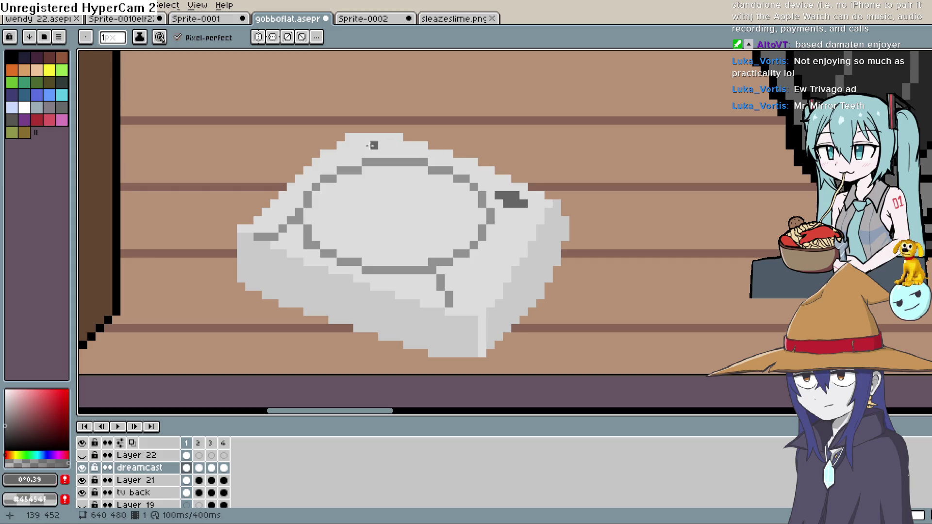
{"action": "left_click_drag", "start_coordinate": [357, 137], "coordinate": [365, 144]}
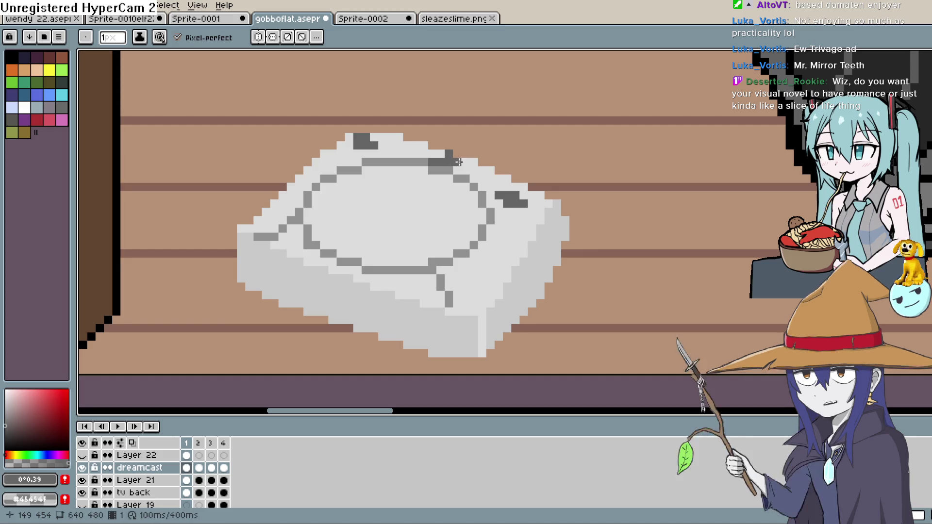
{"action": "left_click", "coordinate": [457, 153]}
{"action": "left_click", "coordinate": [459, 148]}
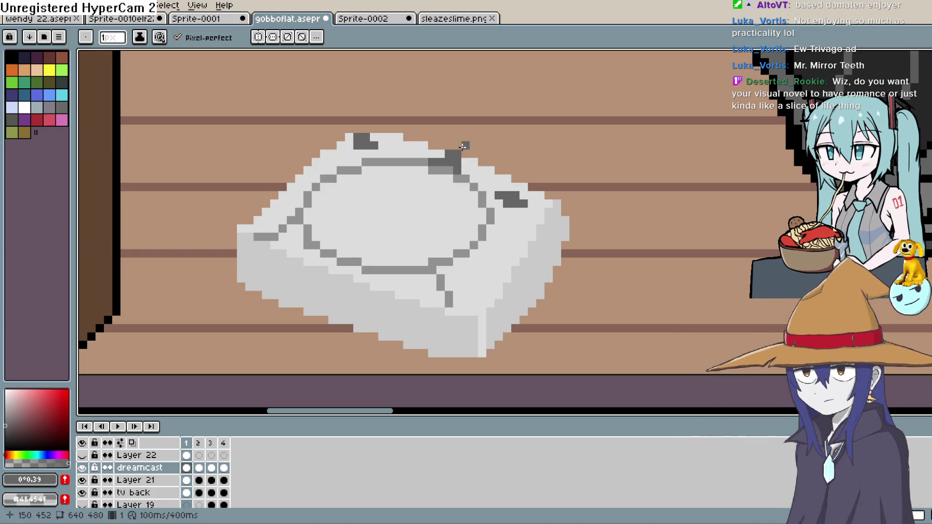
{"action": "key", "text": "ctrl+z"}
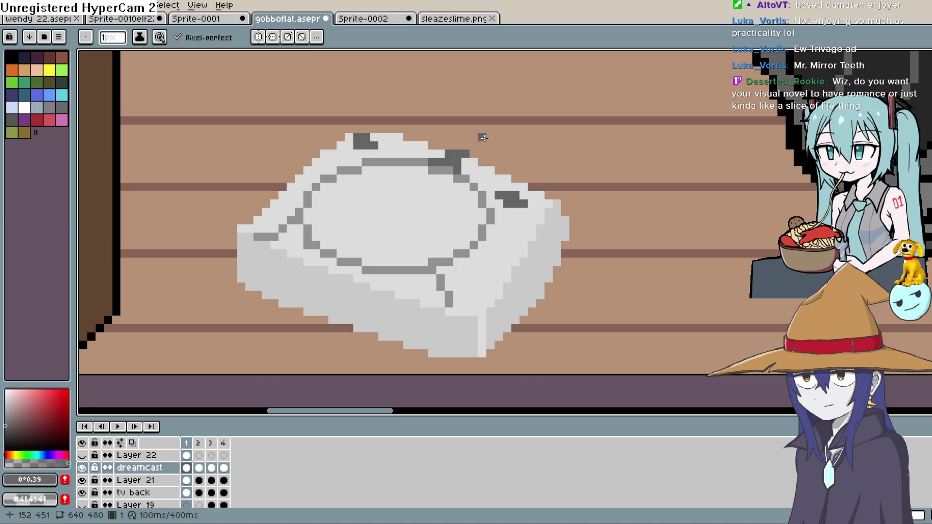
Extend the console's upper-right edge in its light grey, keeping the top row intact.
{"action": "left_click", "coordinate": [499, 167], "text": "alt"}
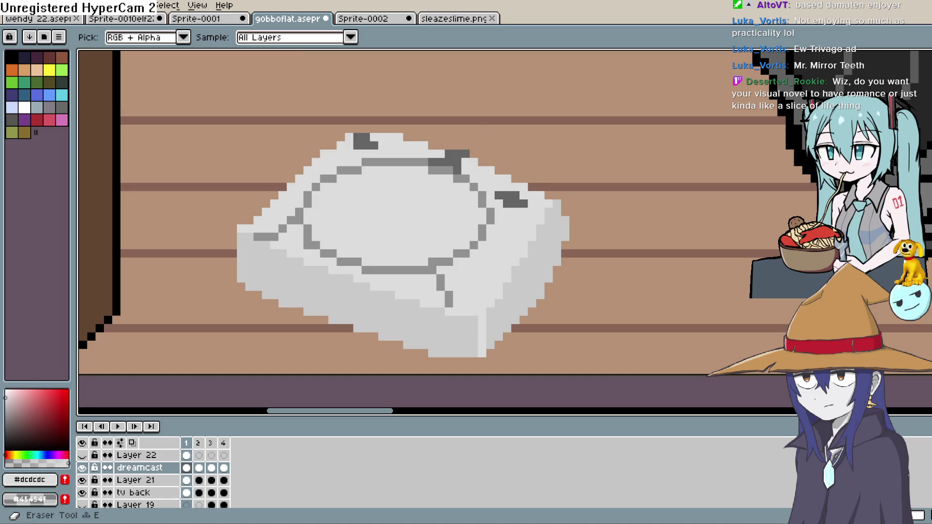
{"action": "mouse_move", "coordinate": [549, 195]}
{"action": "left_mouse_down"}
{"action": "mouse_move", "coordinate": [487, 159]}
{"action": "mouse_move", "coordinate": [493, 152]}
{"action": "mouse_move", "coordinate": [440, 143]}
{"action": "mouse_move", "coordinate": [456, 136]}
{"action": "mouse_move", "coordinate": [357, 129]}
{"action": "left_mouse_up"}
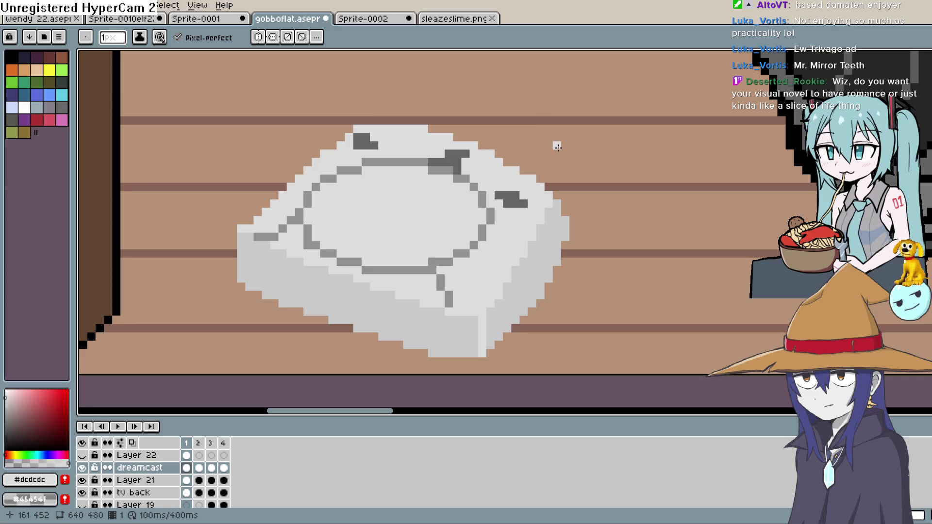
{"action": "key", "text": "e"}
{"action": "left_click_drag", "start_coordinate": [433, 129], "coordinate": [383, 128]}
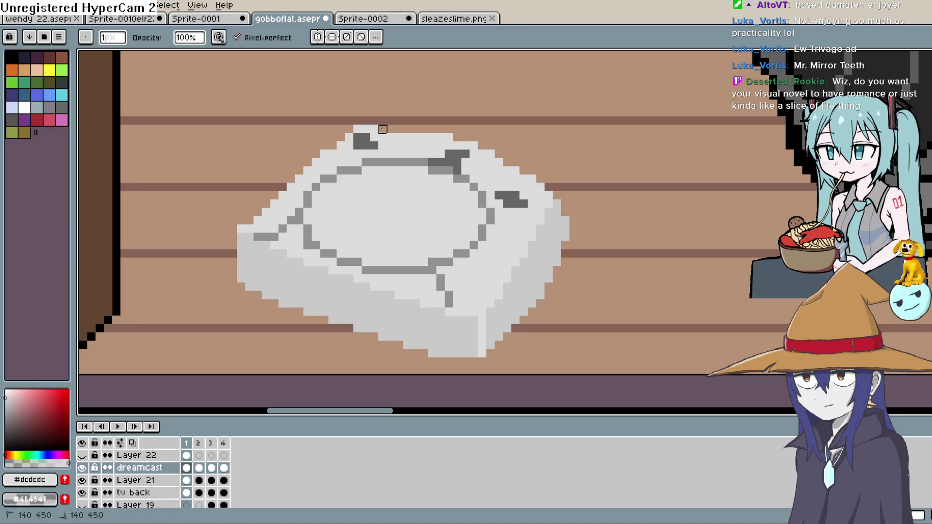
{"action": "key", "text": "ctrl+z"}
{"action": "key", "text": "ctrl+z"}
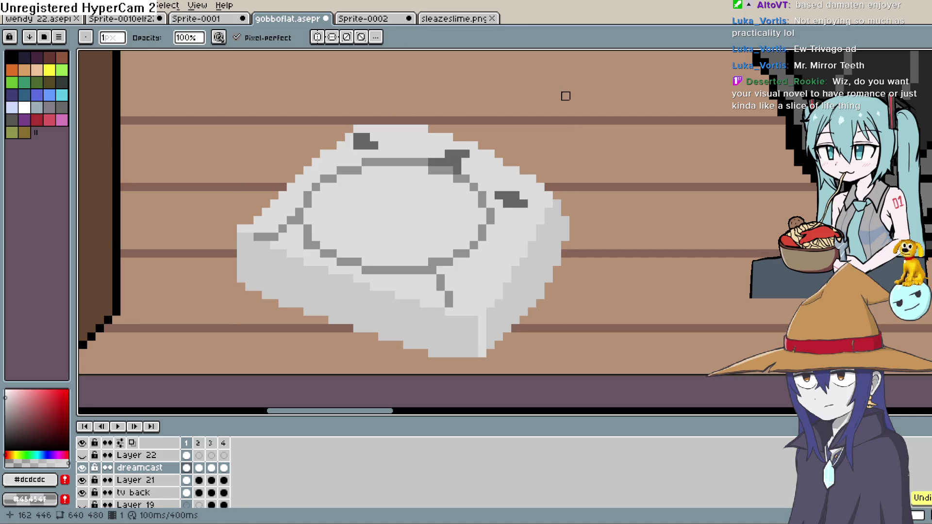
{"action": "mouse_move", "coordinate": [533, 155]}
{"action": "left_mouse_down"}
{"action": "mouse_move", "coordinate": [465, 215]}
{"action": "mouse_move", "coordinate": [517, 172]}
{"action": "left_mouse_up"}
{"action": "left_click_drag", "start_coordinate": [500, 230], "coordinate": [475, 248]}
{"action": "key", "text": "i"}
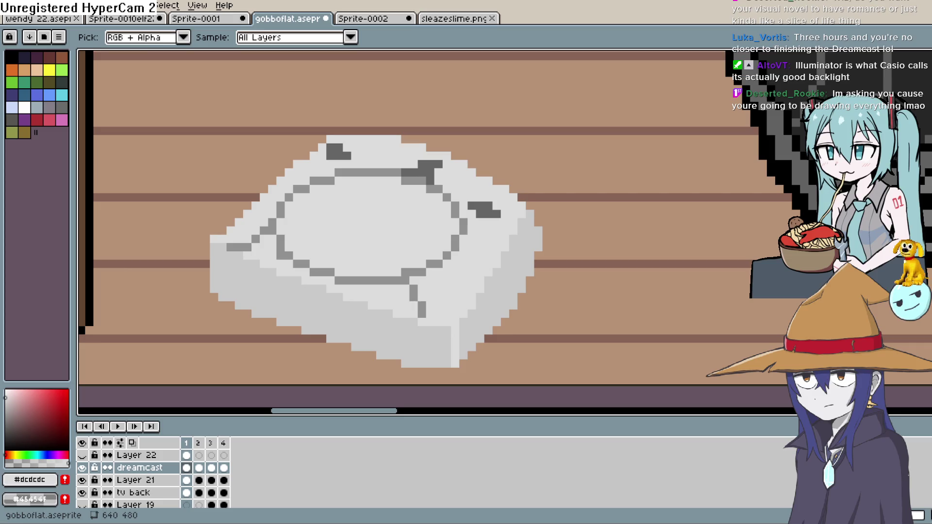
Zoom the view in and out around the console's right edge.
{"action": "scroll", "coordinate": [572, 208], "scroll_direction": "down", "scroll_amount": 4}
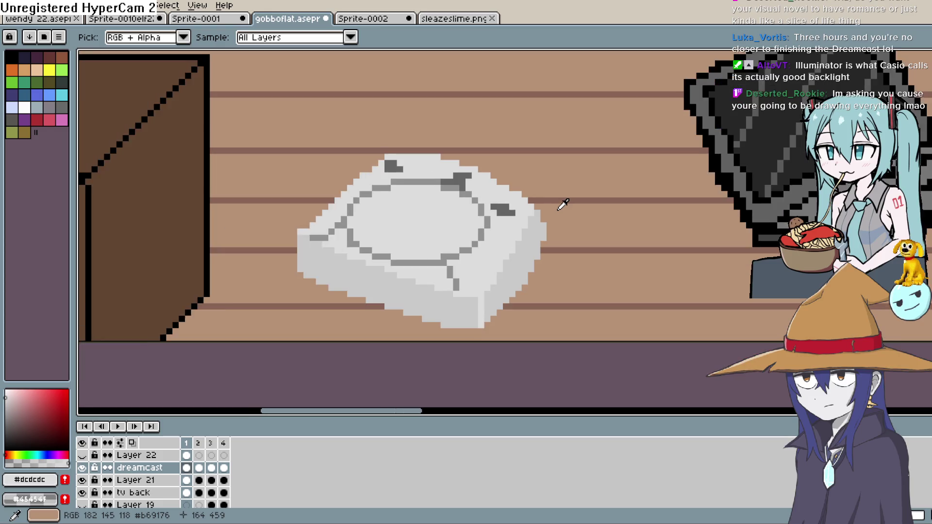
{"action": "scroll", "coordinate": [616, 225], "scroll_direction": "down", "scroll_amount": 1}
{"action": "scroll", "coordinate": [572, 226], "scroll_direction": "up", "scroll_amount": 4}
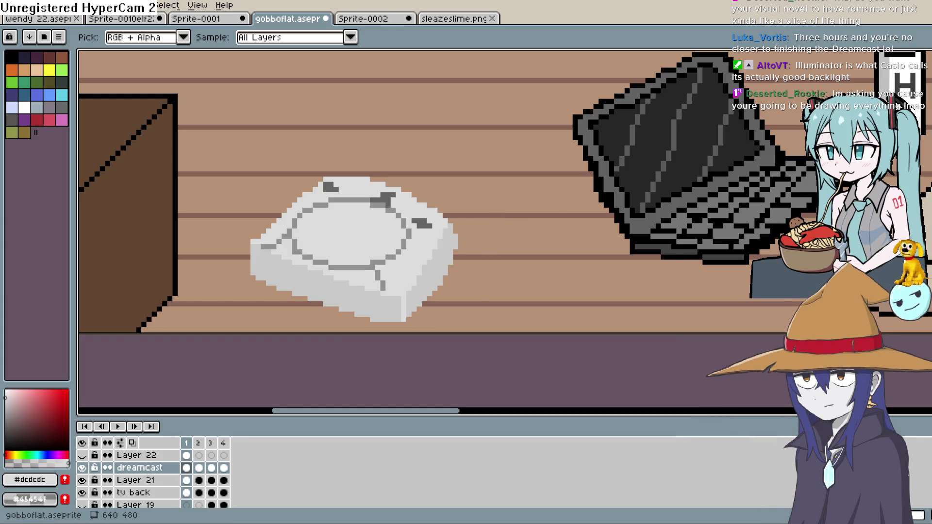
{"action": "scroll", "coordinate": [467, 204], "scroll_direction": "up", "scroll_amount": 3}
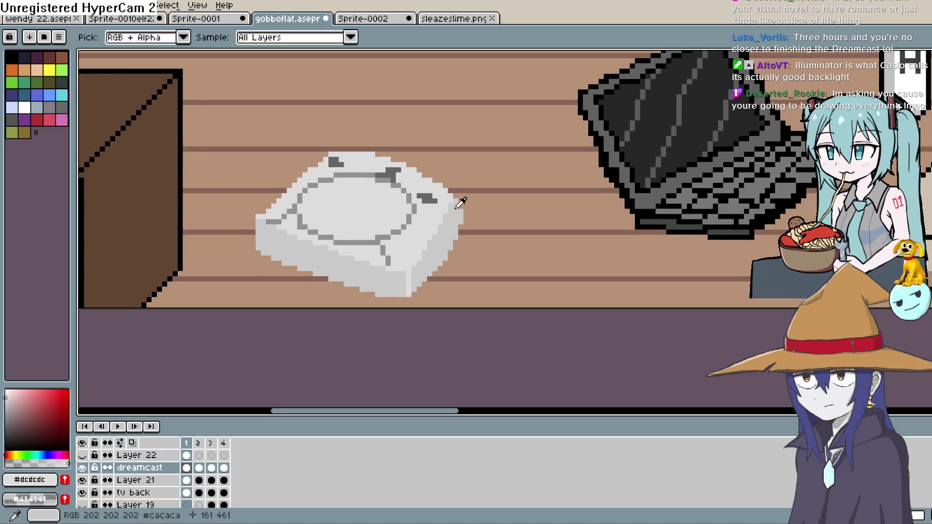
Touch up grey pixels on the console's right edge, then undo those edits and recentre.
{"action": "key", "text": "b"}
{"action": "right_click", "coordinate": [460, 229]}
{"action": "left_click", "coordinate": [447, 192]}
{"action": "right_click", "coordinate": [448, 266]}
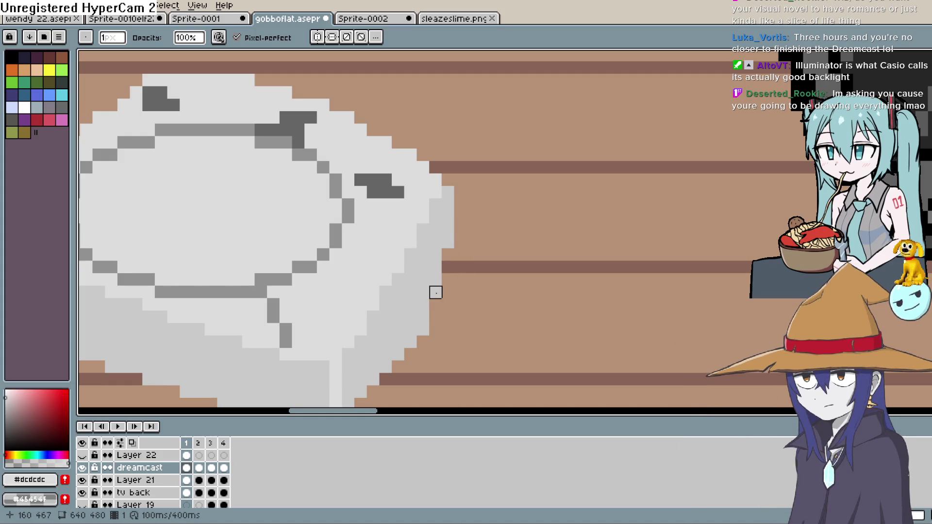
{"action": "left_click_drag", "start_coordinate": [398, 354], "coordinate": [441, 258]}
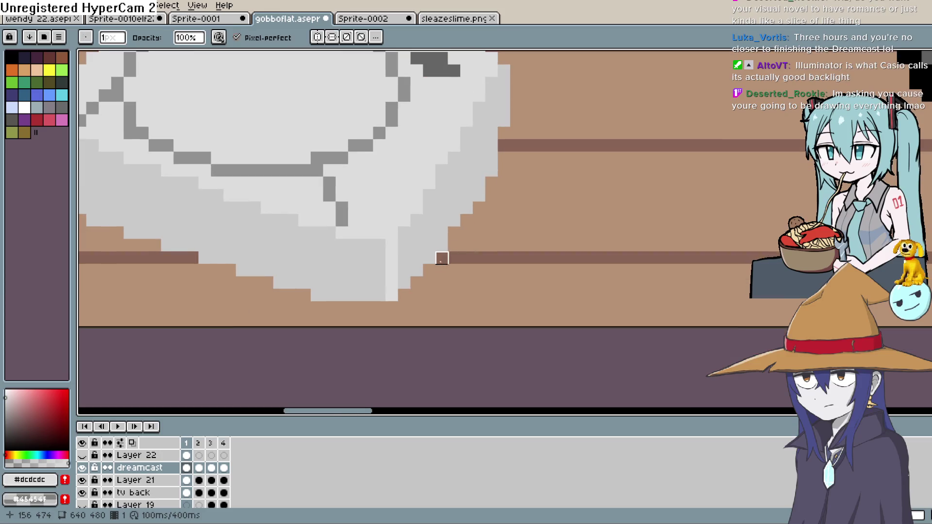
{"action": "scroll", "coordinate": [517, 252], "scroll_direction": "up", "scroll_amount": 4}
{"action": "key", "text": "v"}
{"action": "key", "text": "ctrl+z"}
{"action": "key", "text": "ctrl+z"}
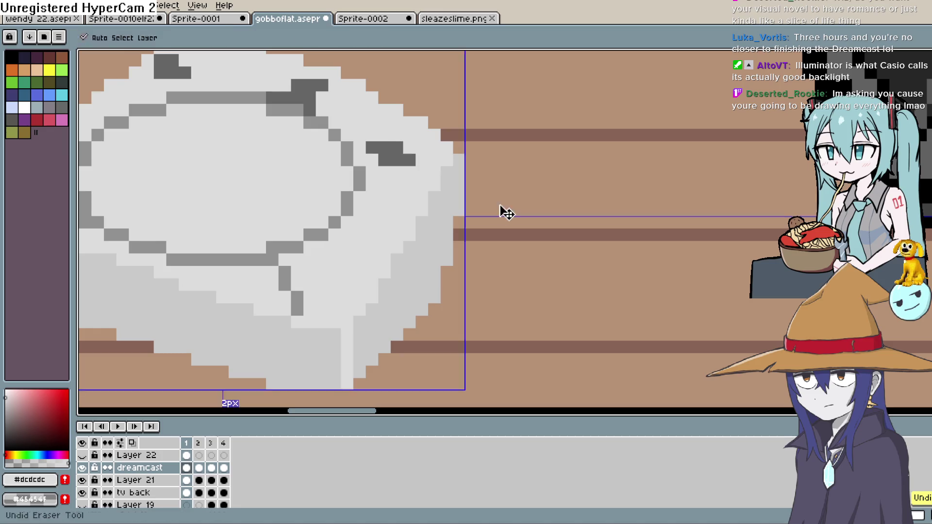
{"action": "scroll", "coordinate": [509, 234], "scroll_direction": "down", "scroll_amount": 5}
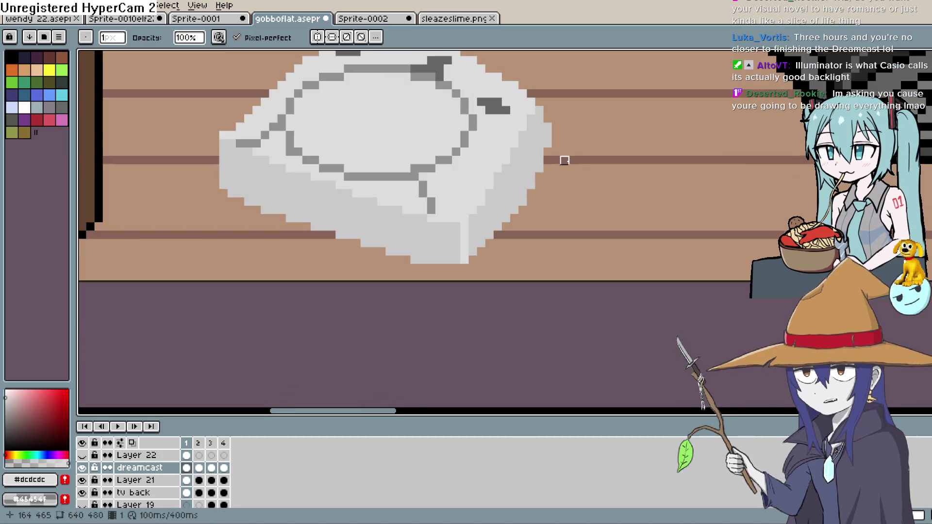
{"action": "left_click_drag", "start_coordinate": [560, 204], "coordinate": [513, 239]}
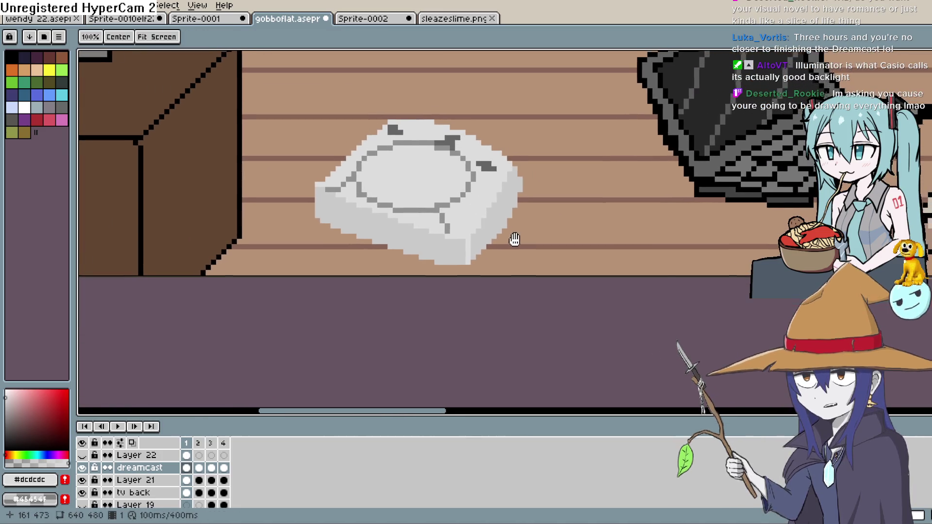
Draw a 45° line, a short vertical line and a slanted line along the lower-right edge.
{"action": "key", "text": "l"}
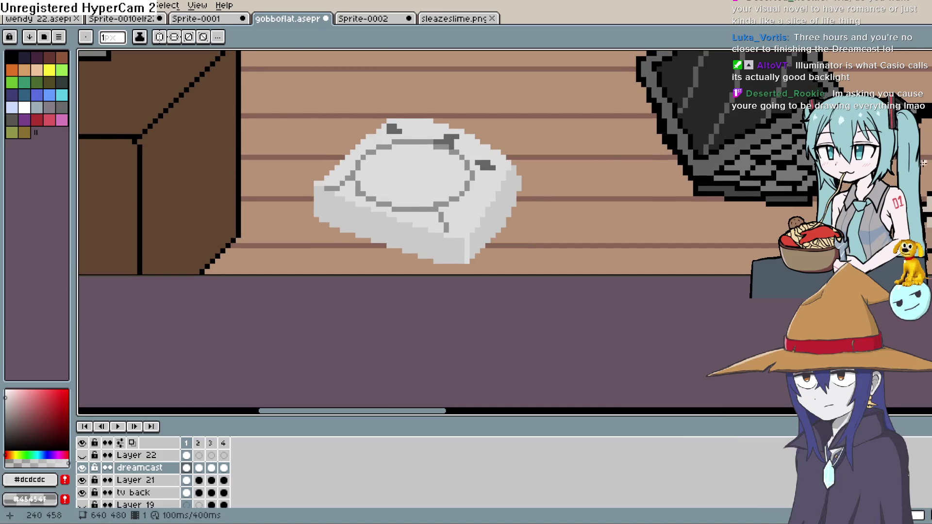
{"action": "scroll", "coordinate": [555, 204], "scroll_direction": "up", "scroll_amount": 2}
{"action": "mouse_move", "coordinate": [440, 249]}
{"action": "left_mouse_down"}
{"action": "mouse_move", "coordinate": [500, 171]}
{"action": "mouse_move", "coordinate": [498, 184]}
{"action": "mouse_move", "coordinate": [506, 181]}
{"action": "left_mouse_up"}
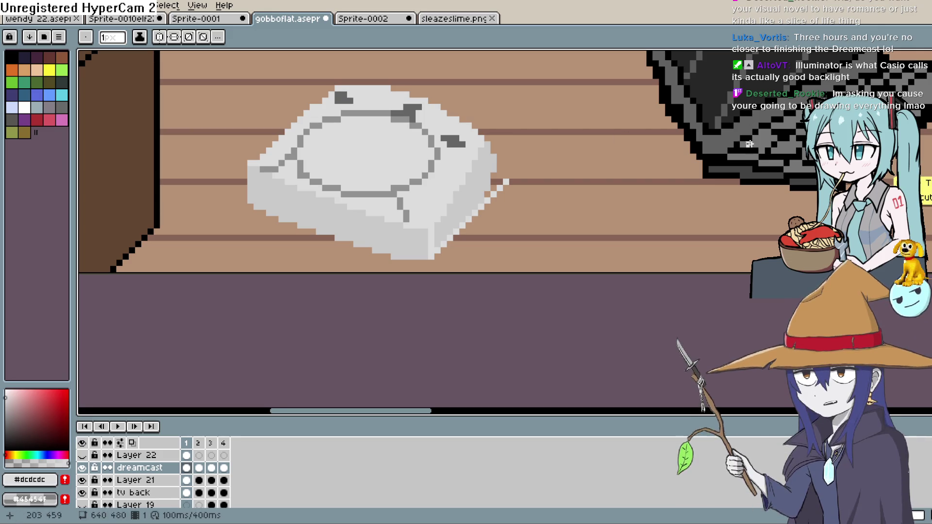
{"action": "left_click_drag", "start_coordinate": [495, 146], "coordinate": [494, 182]}
{"action": "left_click_drag", "start_coordinate": [434, 222], "coordinate": [486, 162]}
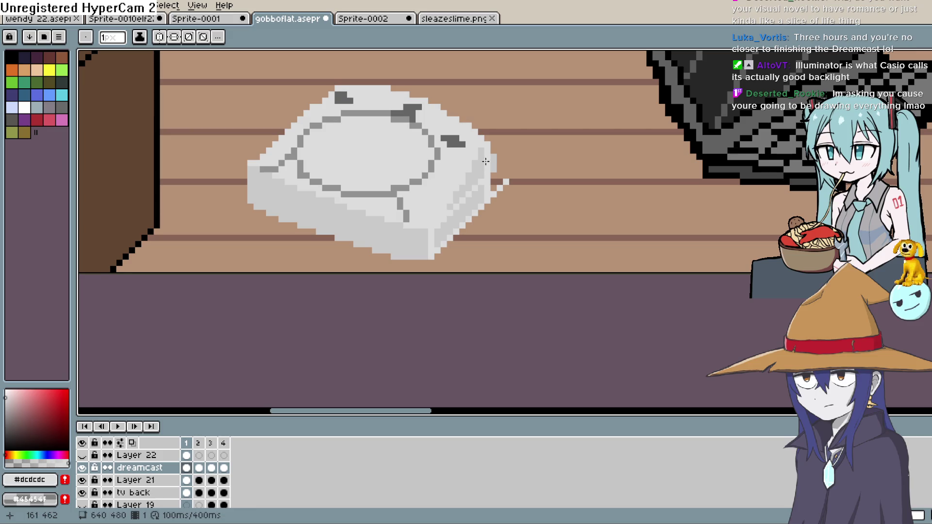
Flood-fill the console's right edge with a lighter grey.
{"action": "key", "text": "g"}
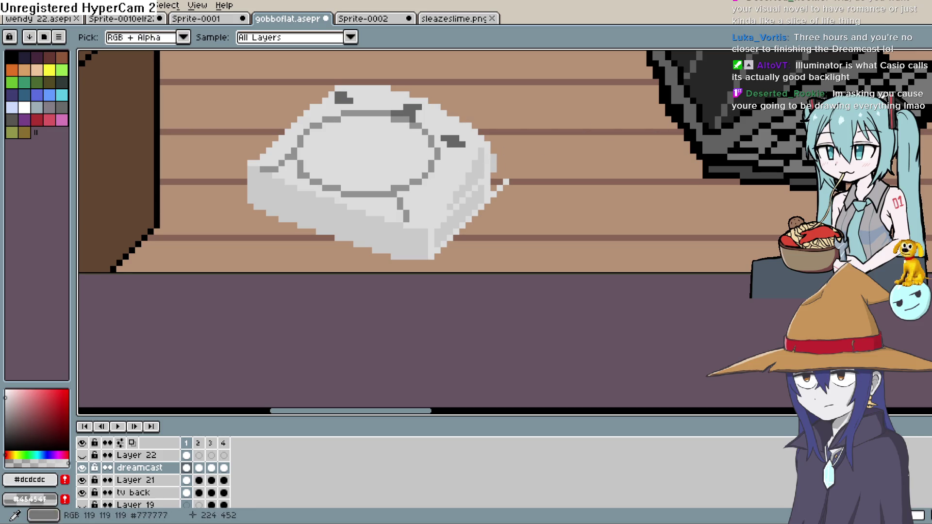
{"action": "left_click", "coordinate": [489, 167]}
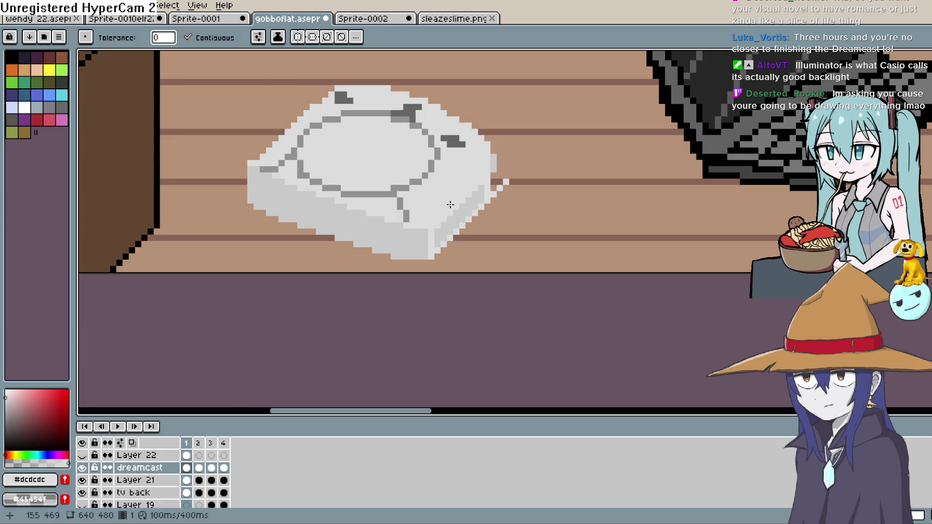
{"action": "scroll", "coordinate": [582, 183], "scroll_direction": "up", "scroll_amount": 3}
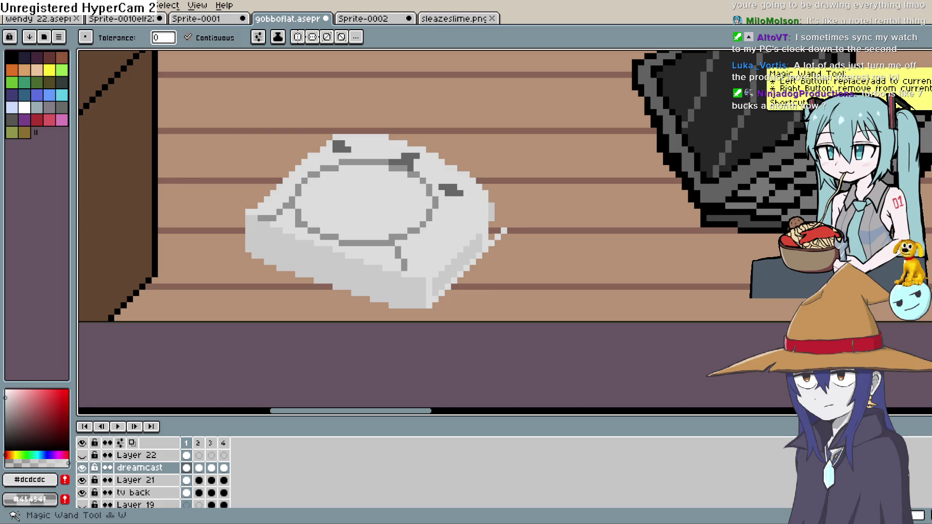
Select the console's lid with a freehand lasso outline.
{"action": "left_click", "coordinate": [919, 57]}
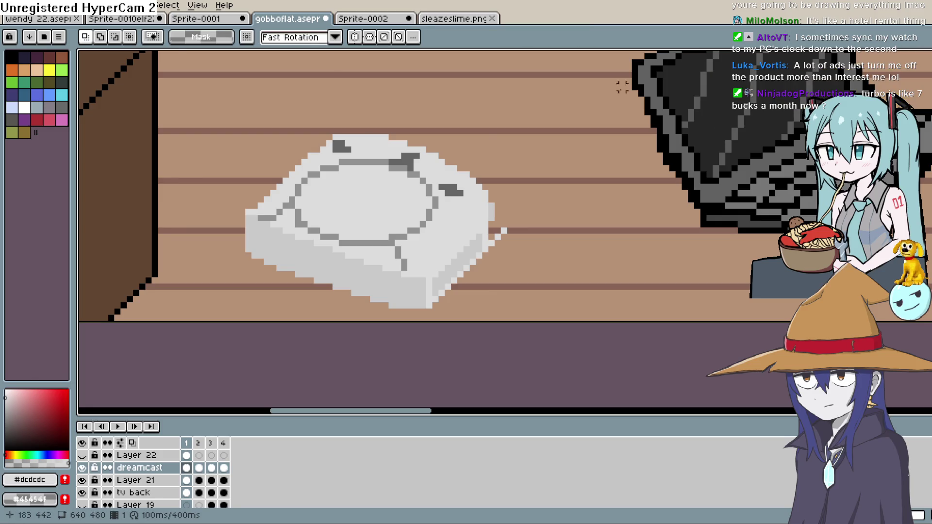
{"action": "left_click", "coordinate": [930, 57]}
{"action": "key", "text": "b"}
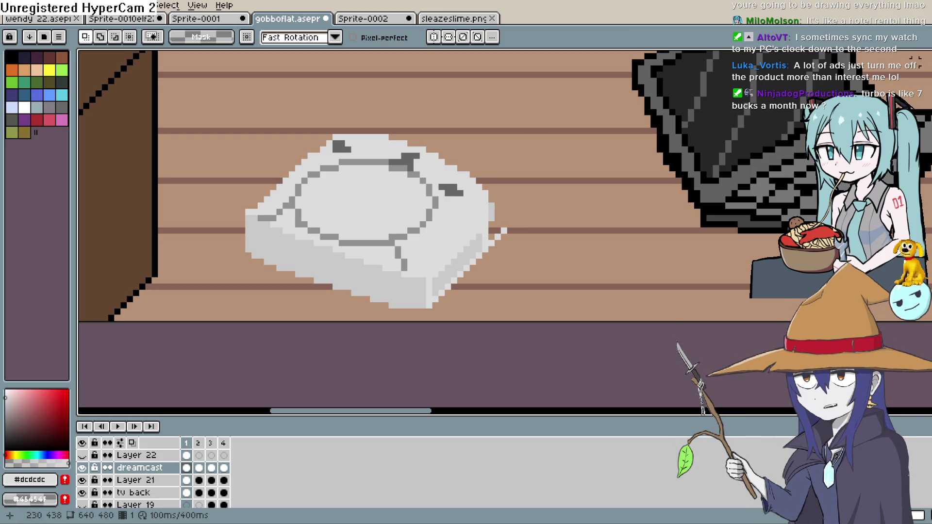
{"action": "left_click", "coordinate": [465, 211]}
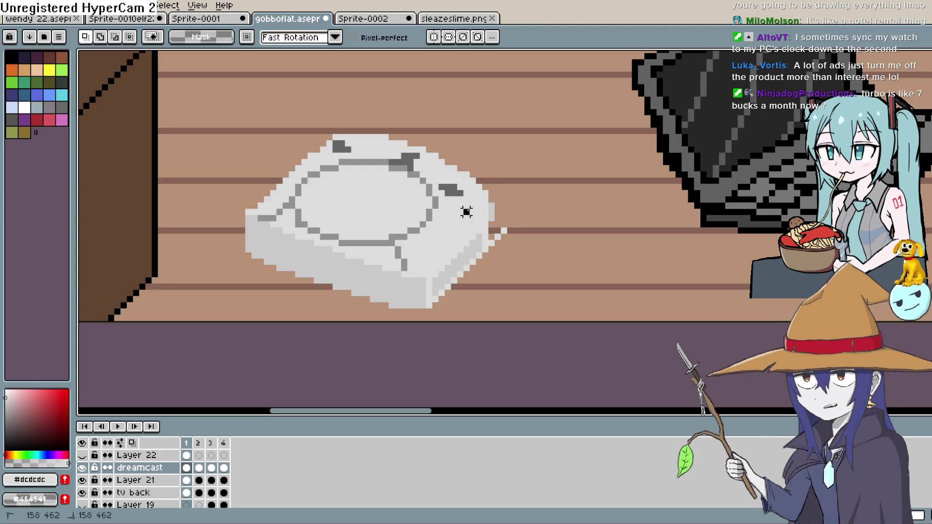
{"action": "mouse_move", "coordinate": [459, 175]}
{"action": "left_mouse_down"}
{"action": "mouse_move", "coordinate": [379, 144]}
{"action": "mouse_move", "coordinate": [321, 158]}
{"action": "mouse_move", "coordinate": [260, 218]}
{"action": "mouse_move", "coordinate": [374, 262]}
{"action": "left_mouse_up"}
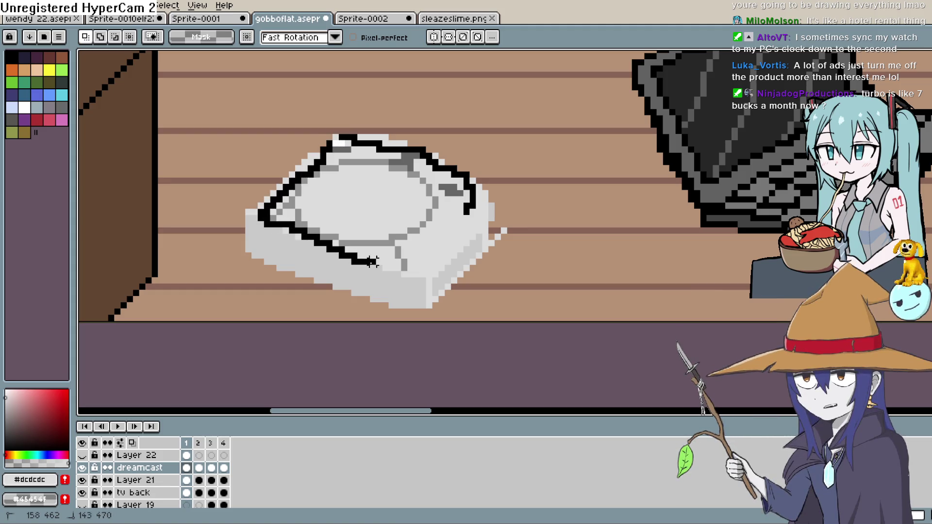
{"action": "key", "text": "ctrl+z"}
Move the selected lid up one pixel and drop it into place.
{"action": "left_click", "coordinate": [430, 228], "text": "ctrl"}
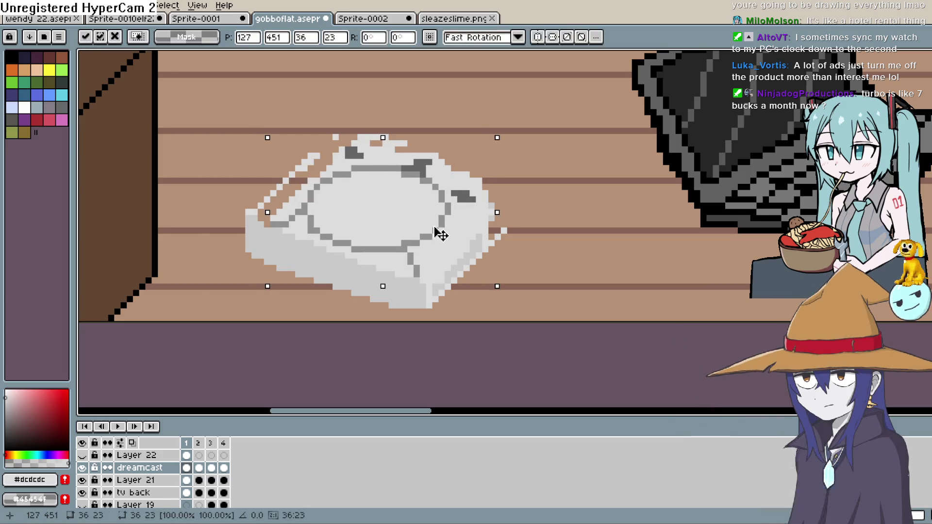
{"action": "key", "text": "Right"}
{"action": "key", "text": "Up"}
{"action": "key", "text": "Left"}
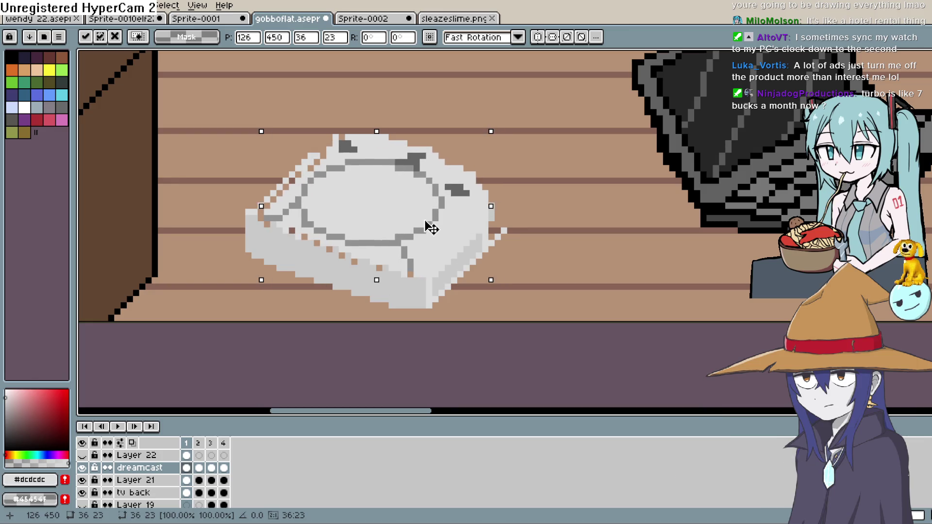
{"action": "key", "text": "Down"}
{"action": "left_click_drag", "start_coordinate": [430, 230], "coordinate": [428, 225]}
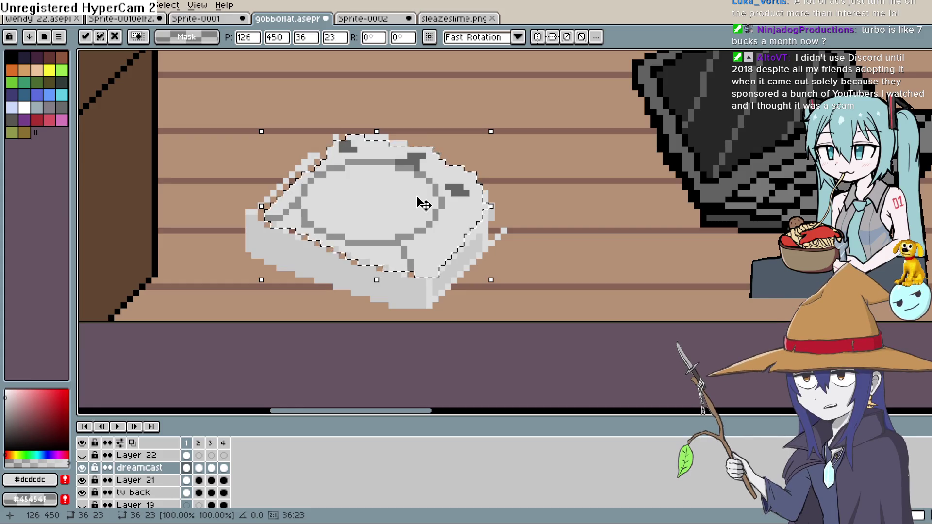
{"action": "key", "text": "ctrl+d"}
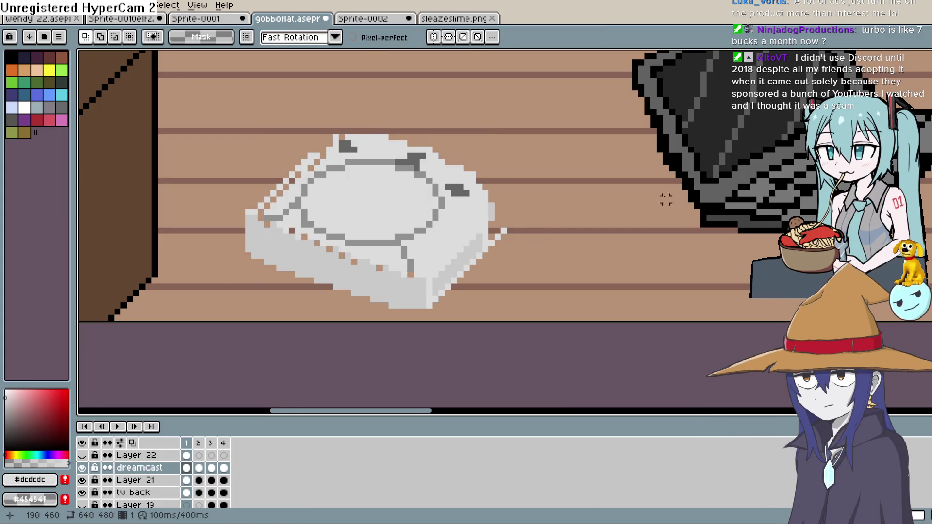
Paint the left-edge floor-coloured gaps in the console's side grey, then sample lid grey #dcdcdc.
{"action": "key", "text": "i"}
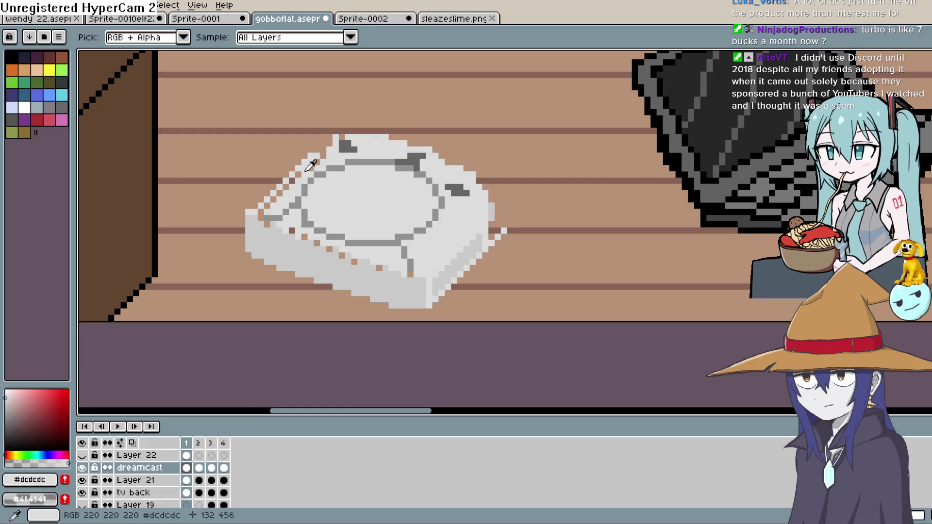
{"action": "key", "text": "b"}
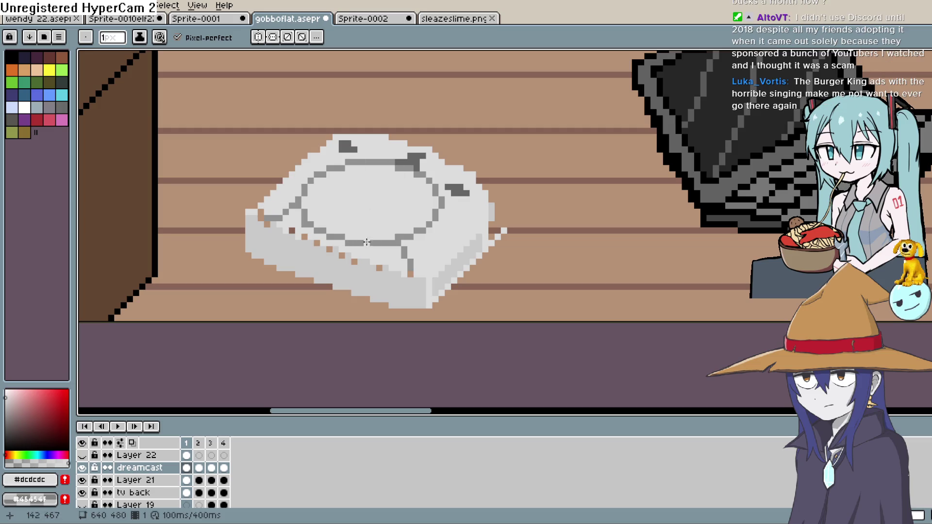
{"action": "left_click", "coordinate": [398, 291], "text": "alt"}
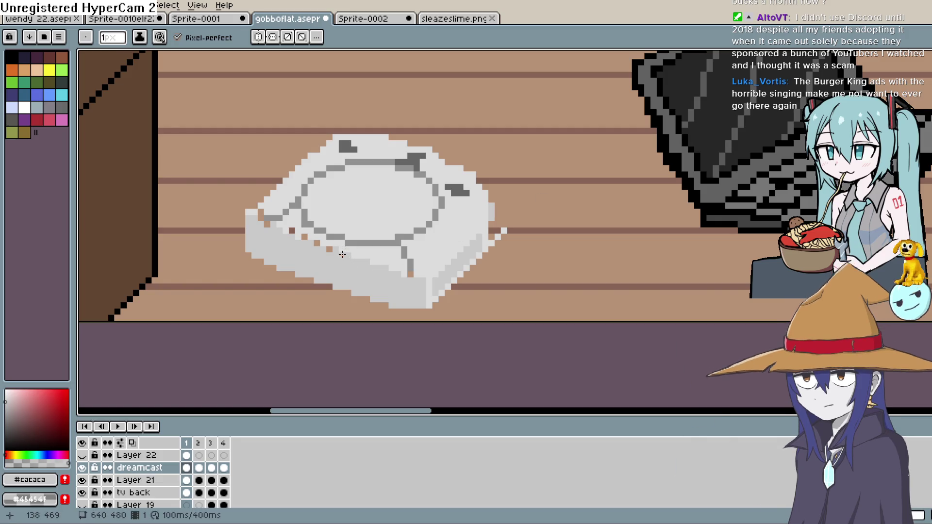
{"action": "left_click_drag", "start_coordinate": [292, 230], "coordinate": [266, 224]}
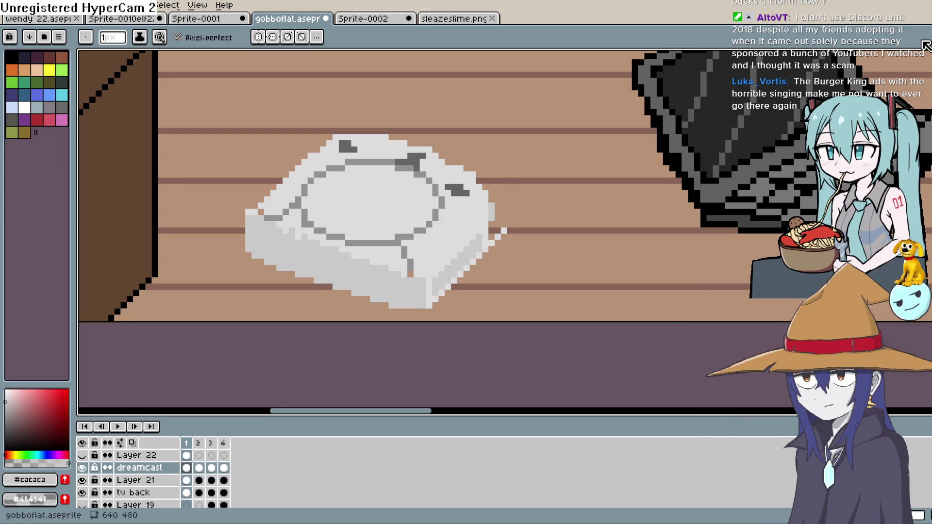
{"action": "key", "text": "i"}
{"action": "left_click", "coordinate": [369, 146]}
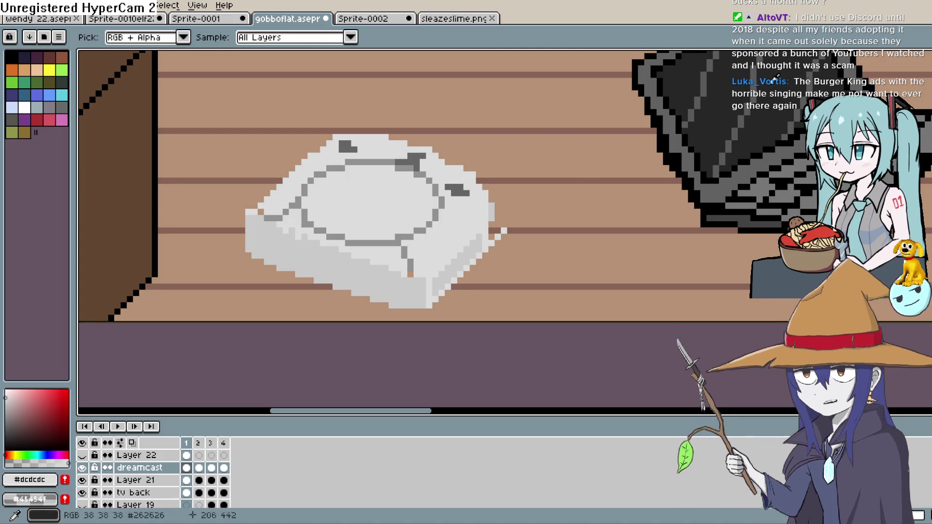
{"action": "key", "text": "space"}
Repaint the ring line's lower-left pixels in light grey #dcdcdc.
{"action": "scroll", "coordinate": [388, 228], "scroll_direction": "up", "scroll_amount": 3}
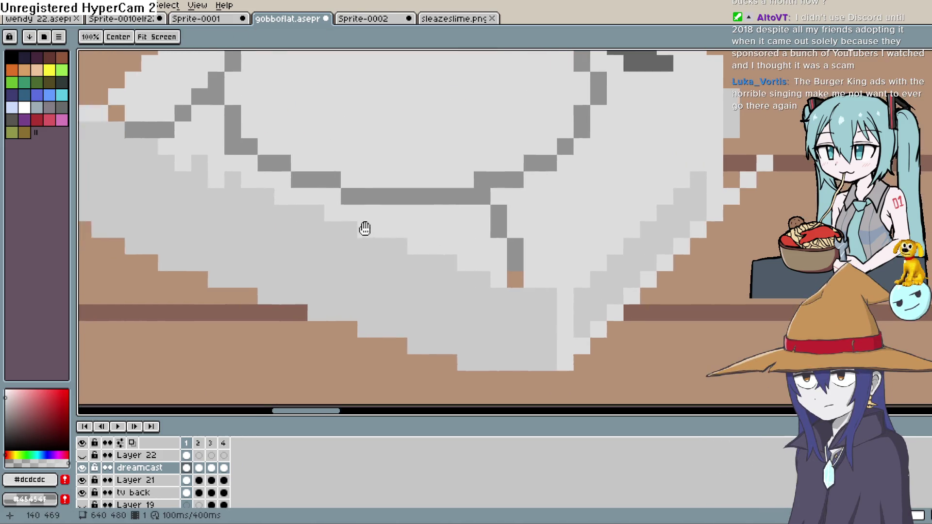
{"action": "left_click_drag", "start_coordinate": [347, 229], "coordinate": [501, 237]}
{"action": "mouse_move", "coordinate": [367, 176]}
{"action": "left_mouse_down"}
{"action": "mouse_move", "coordinate": [306, 166]}
{"action": "mouse_move", "coordinate": [270, 141]}
{"action": "left_mouse_up"}
{"action": "left_click", "coordinate": [252, 139]}
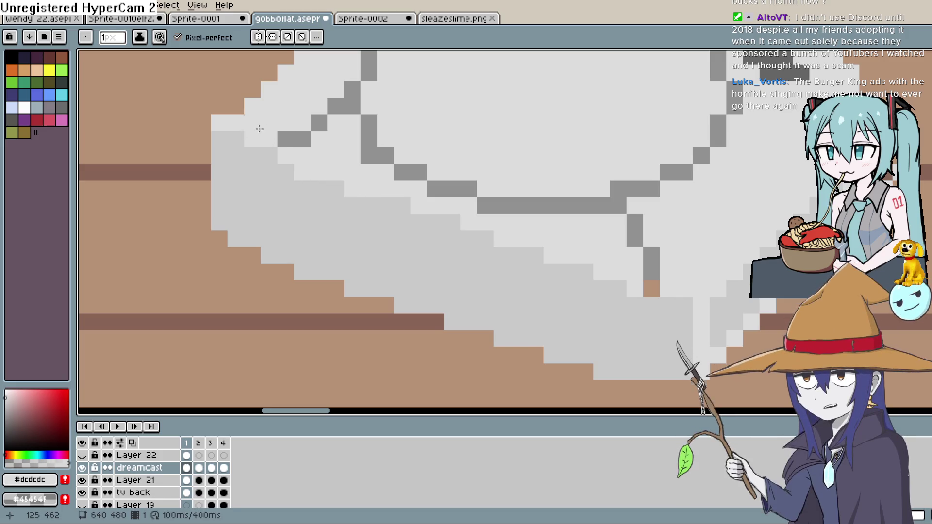
{"action": "scroll", "coordinate": [415, 189], "scroll_direction": "up", "scroll_amount": 2}
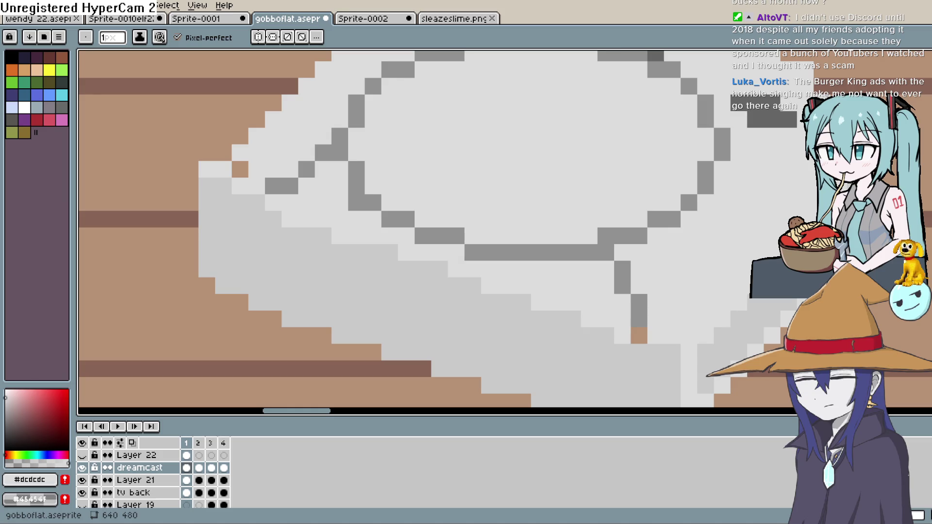
{"action": "key", "text": "space"}
{"action": "mouse_move", "coordinate": [631, 199]}
{"action": "left_mouse_down"}
{"action": "mouse_move", "coordinate": [620, 293]}
{"action": "mouse_move", "coordinate": [605, 227]}
{"action": "mouse_move", "coordinate": [584, 263]}
{"action": "left_mouse_up"}
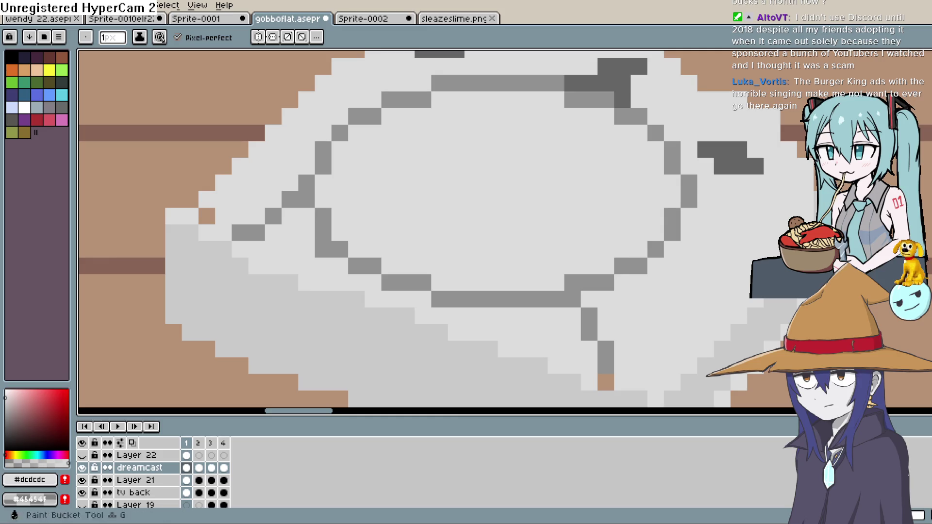
{"action": "key", "text": "i"}
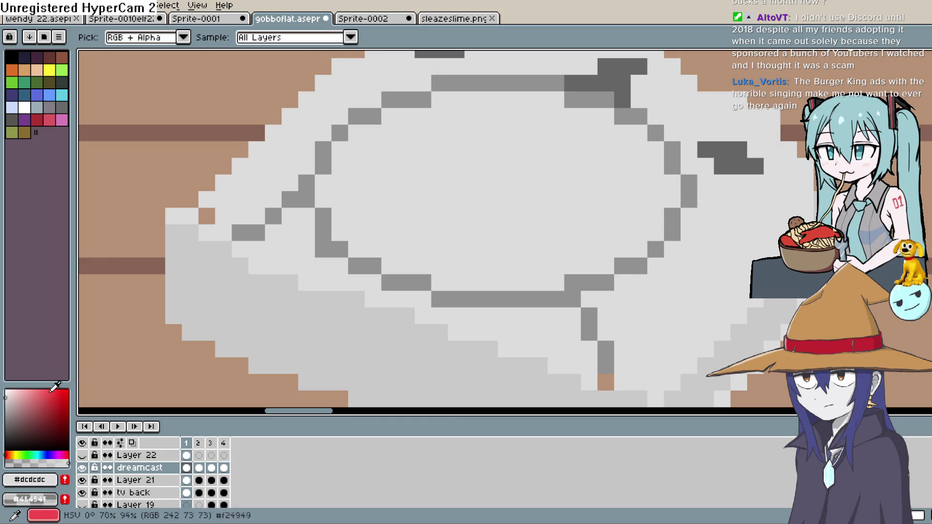
Try a near-white highlight inside the ring's right edge, then undo it.
{"action": "left_click", "coordinate": [6, 392]}
{"action": "key", "text": "b"}
{"action": "mouse_move", "coordinate": [655, 146]}
{"action": "left_mouse_down"}
{"action": "mouse_move", "coordinate": [672, 199]}
{"action": "mouse_move", "coordinate": [639, 208]}
{"action": "mouse_move", "coordinate": [636, 241]}
{"action": "mouse_move", "coordinate": [588, 266]}
{"action": "mouse_move", "coordinate": [526, 278]}
{"action": "mouse_move", "coordinate": [441, 278]}
{"action": "mouse_move", "coordinate": [561, 267]}
{"action": "mouse_move", "coordinate": [478, 267]}
{"action": "mouse_move", "coordinate": [507, 242]}
{"action": "left_mouse_up"}
{"action": "key", "text": "ctrl+z"}
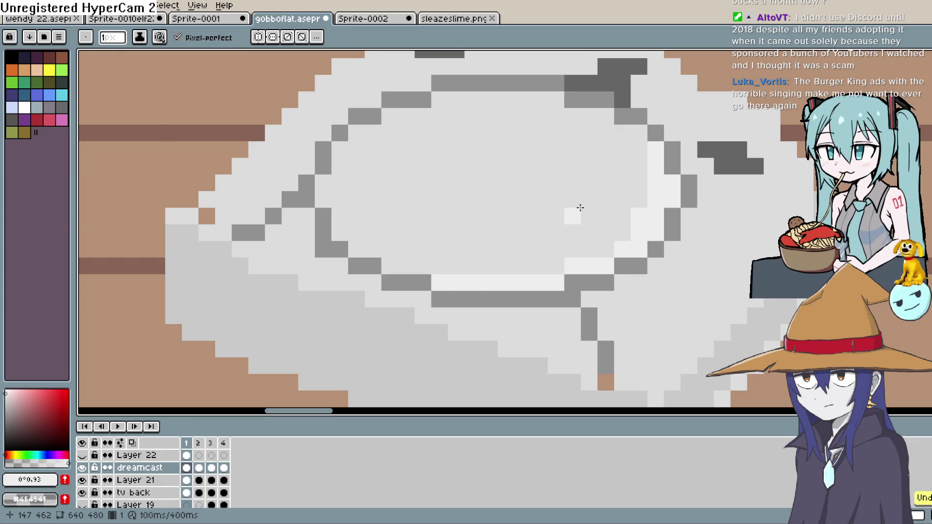
{"action": "key", "text": "ctrl+z"}
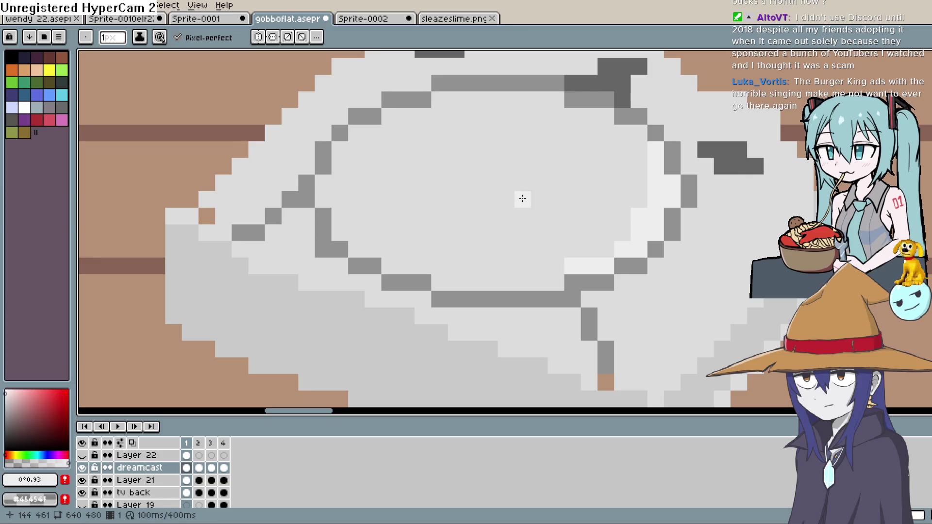
Shade along the ring's inner bottom edge with a light grey row.
{"action": "left_click", "coordinate": [572, 282], "text": "alt"}
{"action": "left_click", "coordinate": [556, 282]}
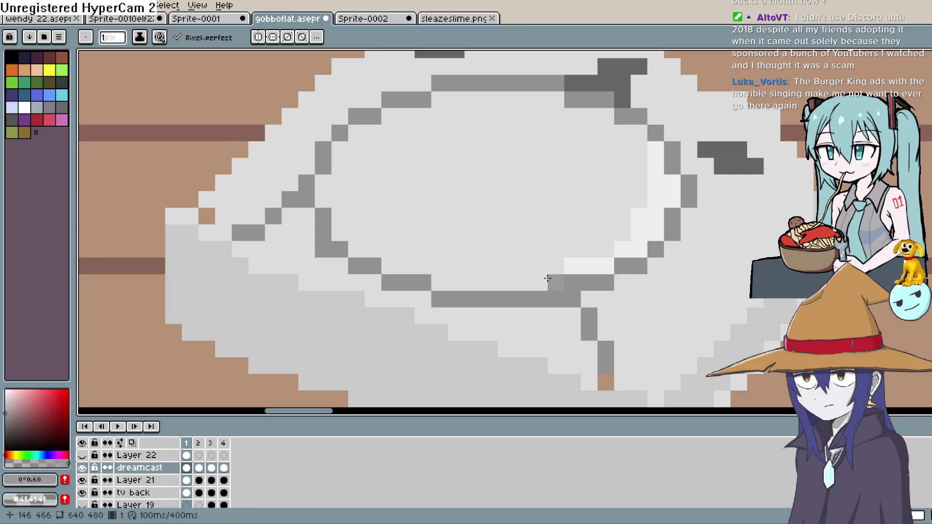
{"action": "key", "text": "ctrl+z"}
{"action": "left_click", "coordinate": [10, 397]}
{"action": "mouse_move", "coordinate": [556, 282]}
{"action": "left_mouse_down"}
{"action": "mouse_move", "coordinate": [397, 267]}
{"action": "mouse_move", "coordinate": [443, 266]}
{"action": "left_mouse_up"}
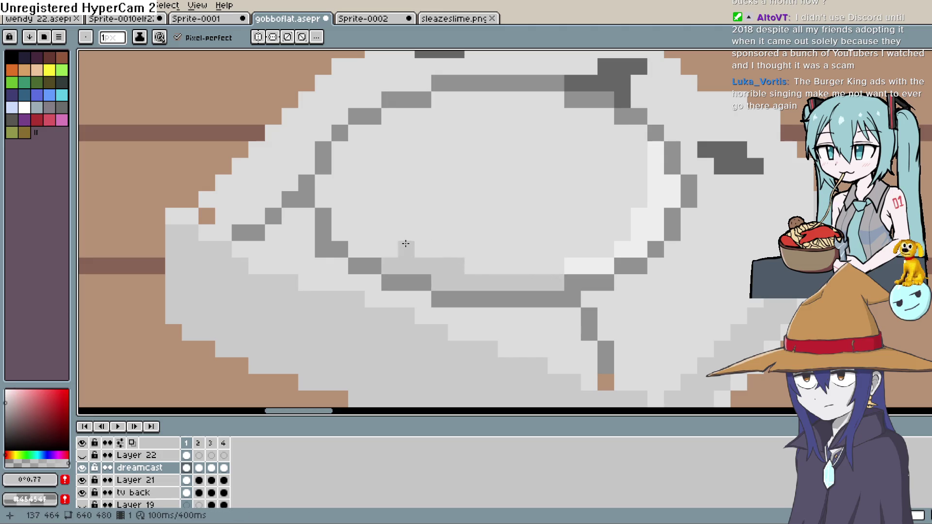
{"action": "left_click_drag", "start_coordinate": [402, 244], "coordinate": [364, 241]}
{"action": "left_click_drag", "start_coordinate": [369, 233], "coordinate": [341, 224]}
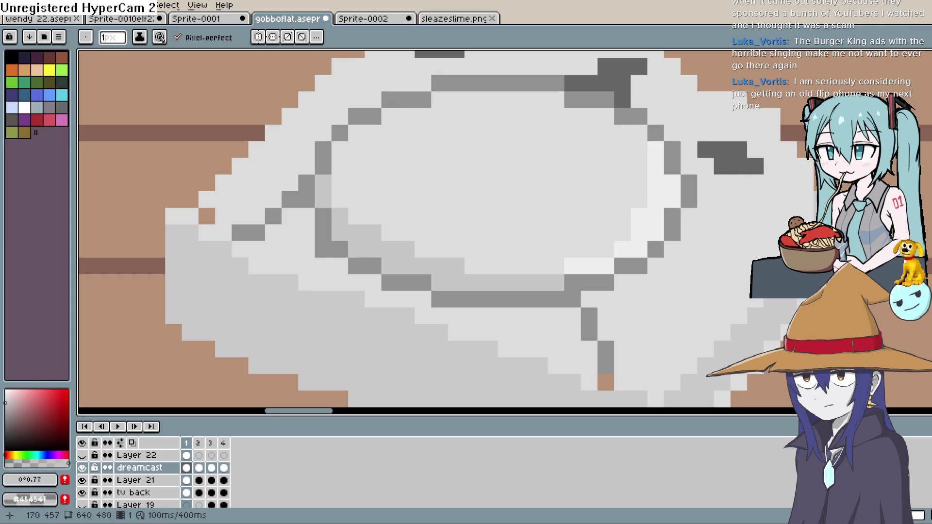
Highlight the ring's upper-right rim with a lighter grey sampled from the lid.
{"action": "key", "text": "i"}
{"action": "left_click", "coordinate": [698, 165]}
{"action": "key", "text": "b"}
{"action": "left_click", "coordinate": [532, 93]}
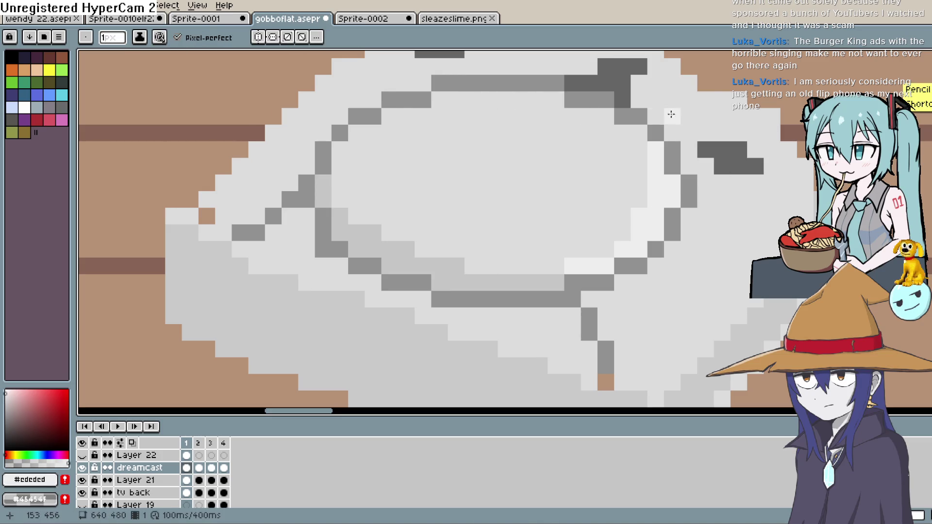
{"action": "mouse_move", "coordinate": [639, 136]}
{"action": "left_mouse_down"}
{"action": "mouse_move", "coordinate": [558, 104]}
{"action": "mouse_move", "coordinate": [481, 98]}
{"action": "mouse_move", "coordinate": [434, 102]}
{"action": "mouse_move", "coordinate": [438, 116]}
{"action": "mouse_move", "coordinate": [387, 116]}
{"action": "mouse_move", "coordinate": [339, 150]}
{"action": "left_mouse_up"}
{"action": "key", "text": "shift+p"}
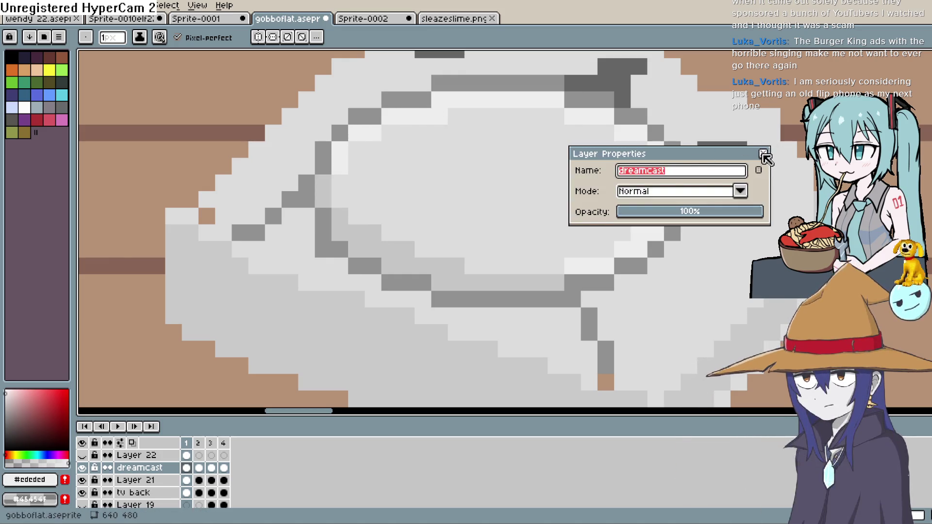
{"action": "left_click", "coordinate": [763, 155]}
{"action": "scroll", "coordinate": [801, 180], "scroll_direction": "down", "scroll_amount": 5}
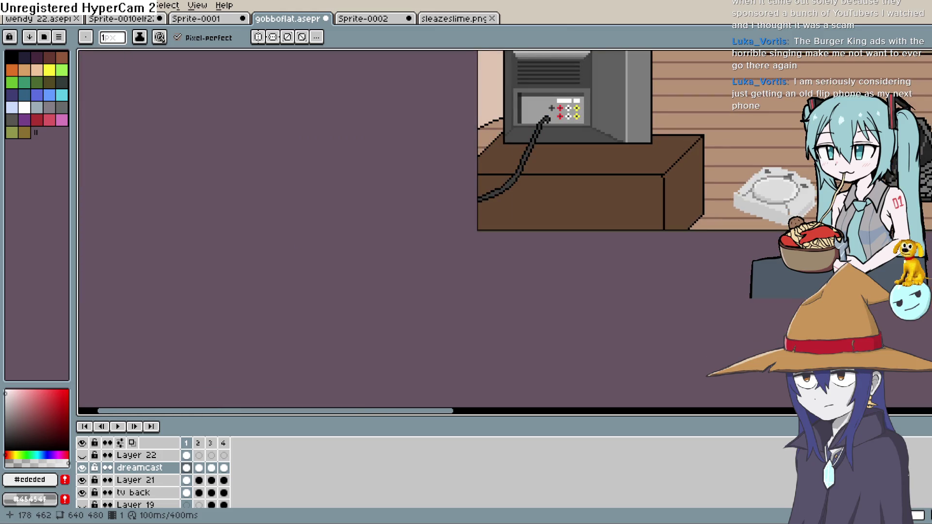
{"action": "scroll", "coordinate": [672, 154], "scroll_direction": "right", "scroll_amount": 5}
{"action": "scroll", "coordinate": [629, 179], "scroll_direction": "up", "scroll_amount": 3}
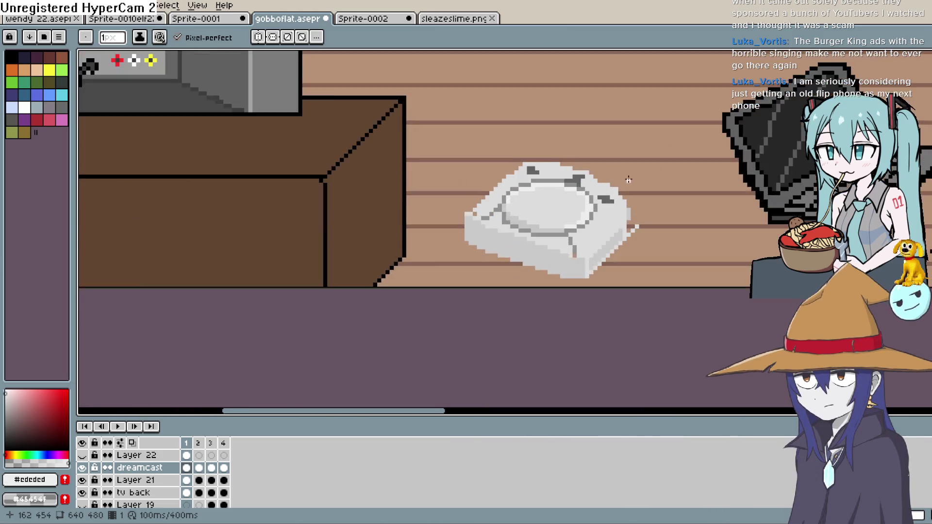
{"action": "scroll", "coordinate": [611, 214], "scroll_direction": "up", "scroll_amount": 4}
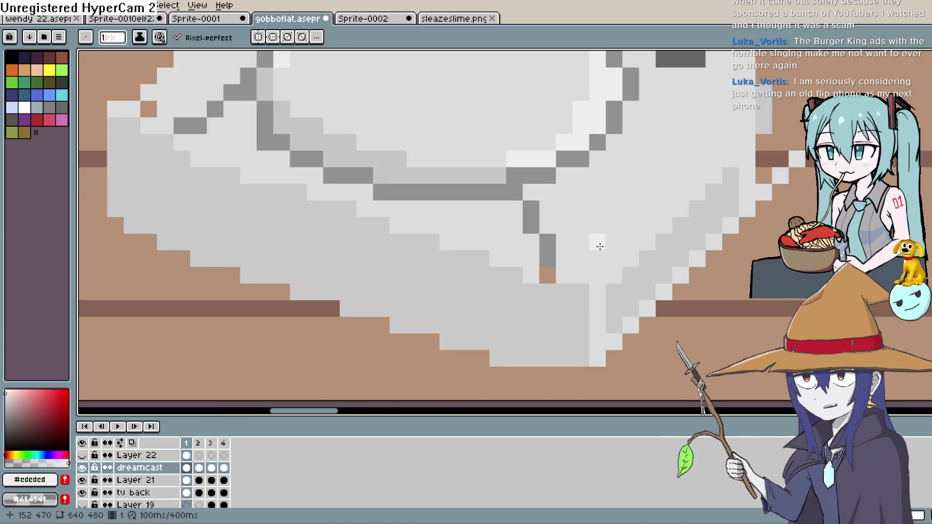
Zoom in on the lid and pick a mid-grey shading colour.
{"action": "key", "text": "space"}
{"action": "scroll", "coordinate": [582, 270], "scroll_direction": "down", "scroll_amount": 2}
{"action": "scroll", "coordinate": [545, 258], "scroll_direction": "up", "scroll_amount": 2}
{"action": "mouse_move", "coordinate": [542, 220]}
{"action": "left_mouse_down"}
{"action": "mouse_move", "coordinate": [553, 246]}
{"action": "mouse_move", "coordinate": [566, 233]}
{"action": "mouse_move", "coordinate": [555, 272]}
{"action": "mouse_move", "coordinate": [548, 235]}
{"action": "left_mouse_up"}
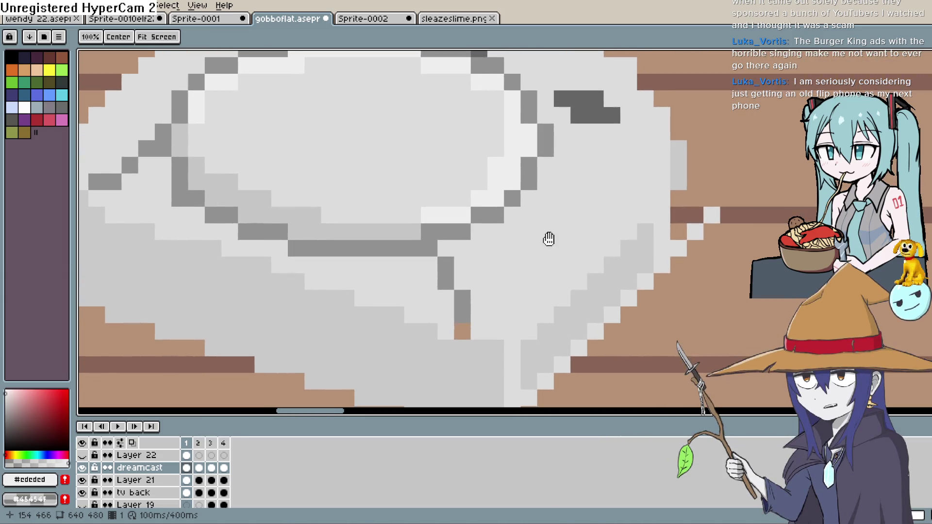
{"action": "scroll", "coordinate": [607, 223], "scroll_direction": "down", "scroll_amount": 5}
{"action": "mouse_move", "coordinate": [693, 209]}
{"action": "left_mouse_down"}
{"action": "mouse_move", "coordinate": [631, 199]}
{"action": "mouse_move", "coordinate": [601, 231]}
{"action": "mouse_move", "coordinate": [615, 260]}
{"action": "mouse_move", "coordinate": [637, 254]}
{"action": "mouse_move", "coordinate": [643, 263]}
{"action": "left_mouse_up"}
{"action": "scroll", "coordinate": [645, 209], "scroll_direction": "up", "scroll_amount": 5}
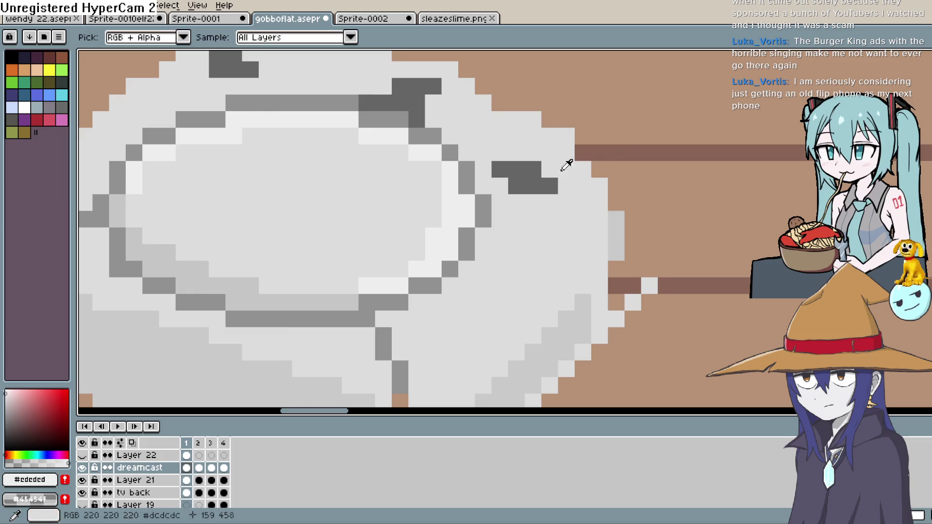
{"action": "left_click", "coordinate": [233, 281]}
{"action": "left_click", "coordinate": [10, 413]}
{"action": "left_click_drag", "start_coordinate": [9, 412], "coordinate": [10, 398]}
{"action": "left_click", "coordinate": [557, 232]}
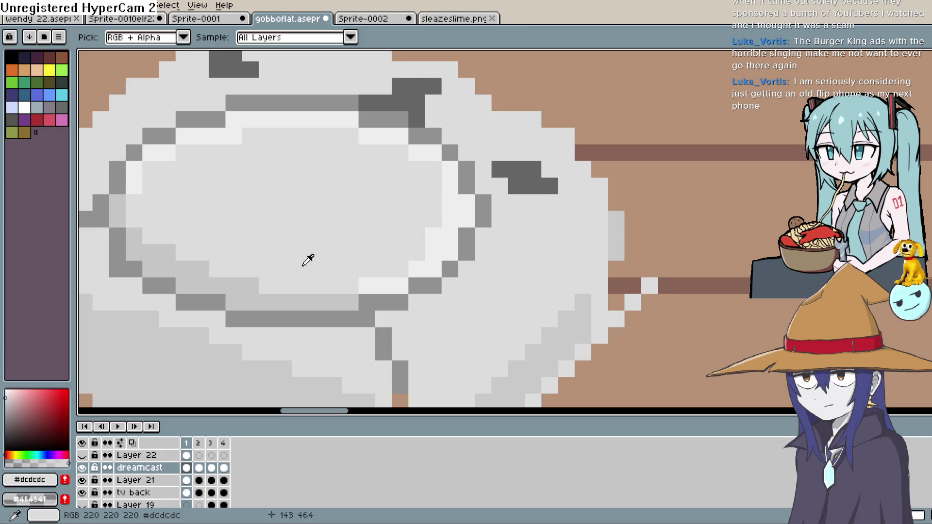
{"action": "left_click", "coordinate": [343, 245]}
{"action": "key", "text": "b"}
Shade around the dark notches on the lid's top and right with grey pixels.
{"action": "mouse_move", "coordinate": [566, 202]}
{"action": "left_mouse_down"}
{"action": "mouse_move", "coordinate": [502, 194]}
{"action": "mouse_move", "coordinate": [503, 204]}
{"action": "mouse_move", "coordinate": [589, 166]}
{"action": "mouse_move", "coordinate": [549, 170]}
{"action": "left_mouse_up"}
{"action": "left_click_drag", "start_coordinate": [545, 233], "coordinate": [663, 318]}
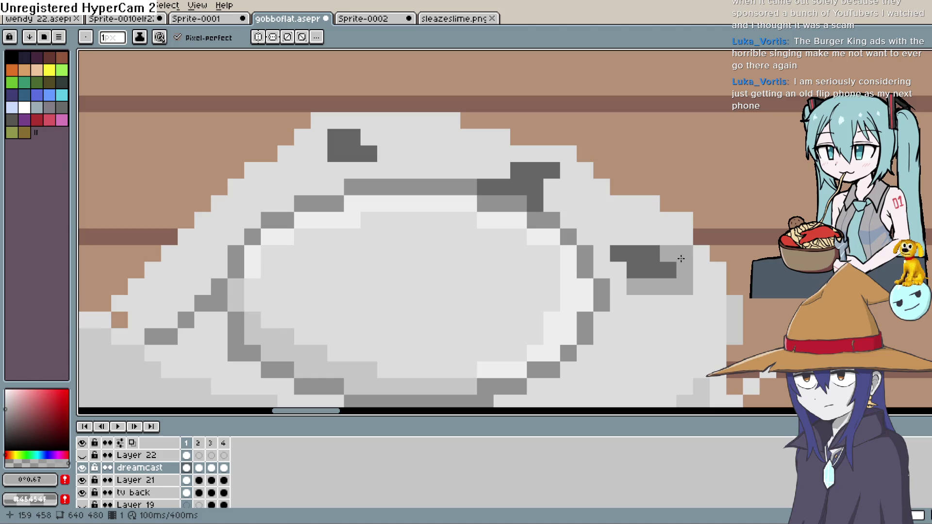
{"action": "left_click", "coordinate": [370, 138]}
{"action": "mouse_move", "coordinate": [349, 123]}
{"action": "left_mouse_down"}
{"action": "mouse_move", "coordinate": [318, 138]}
{"action": "mouse_move", "coordinate": [319, 154]}
{"action": "left_mouse_up"}
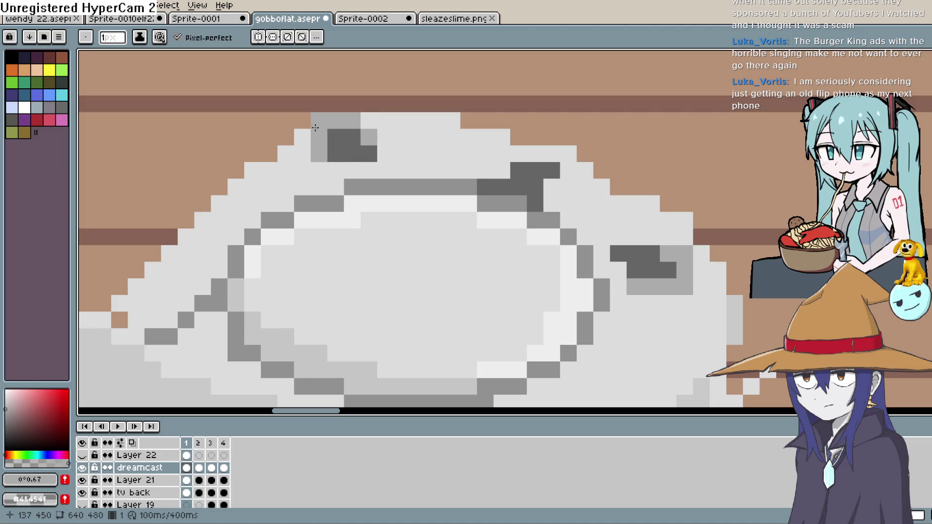
{"action": "scroll", "coordinate": [660, 141], "scroll_direction": "down", "scroll_amount": 4}
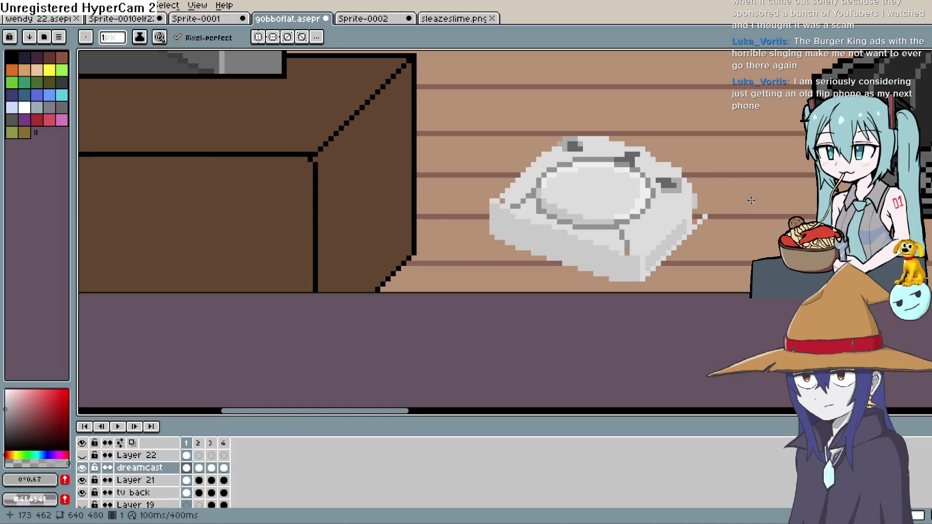
Sample the console's light grey #cacaca for the Pencil and zoom back in on the console.
{"action": "scroll", "coordinate": [751, 200], "scroll_direction": "down", "scroll_amount": 1}
{"action": "mouse_move", "coordinate": [743, 201]}
{"action": "left_mouse_down"}
{"action": "mouse_move", "coordinate": [709, 208]}
{"action": "mouse_move", "coordinate": [694, 230]}
{"action": "mouse_move", "coordinate": [695, 214]}
{"action": "mouse_move", "coordinate": [680, 203]}
{"action": "mouse_move", "coordinate": [669, 204]}
{"action": "mouse_move", "coordinate": [670, 216]}
{"action": "left_mouse_up"}
{"action": "key", "text": "b"}
{"action": "key", "text": "i"}
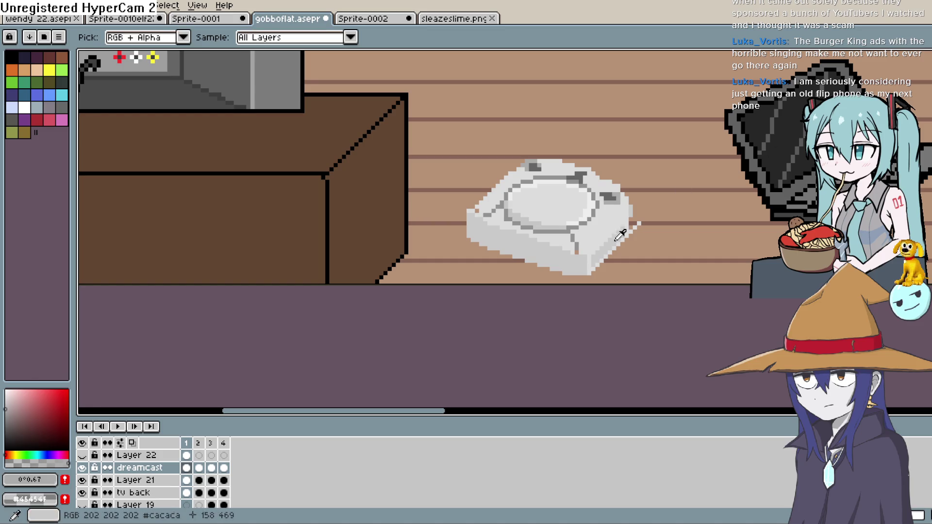
{"action": "left_click", "coordinate": [620, 235]}
{"action": "key", "text": "b"}
{"action": "scroll", "coordinate": [607, 234], "scroll_direction": "up", "scroll_amount": 3}
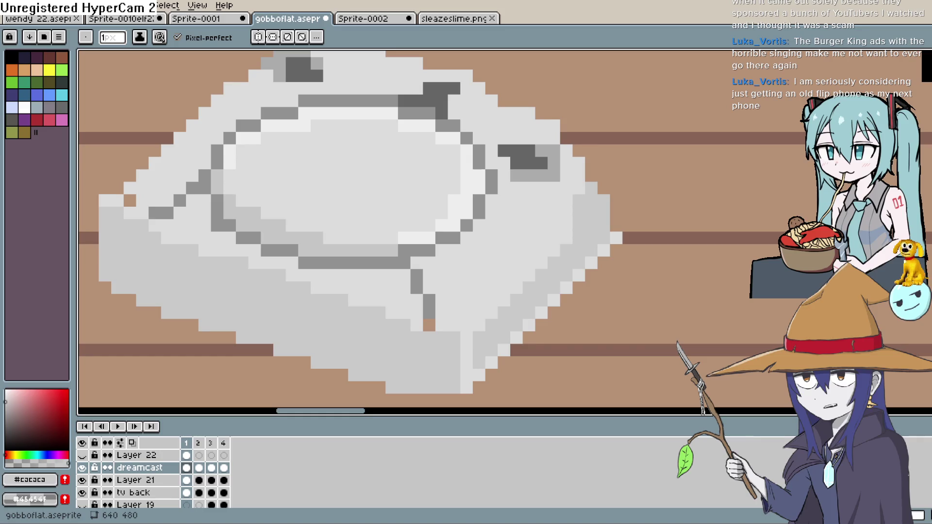
{"action": "left_click_drag", "start_coordinate": [437, 243], "coordinate": [464, 218]}
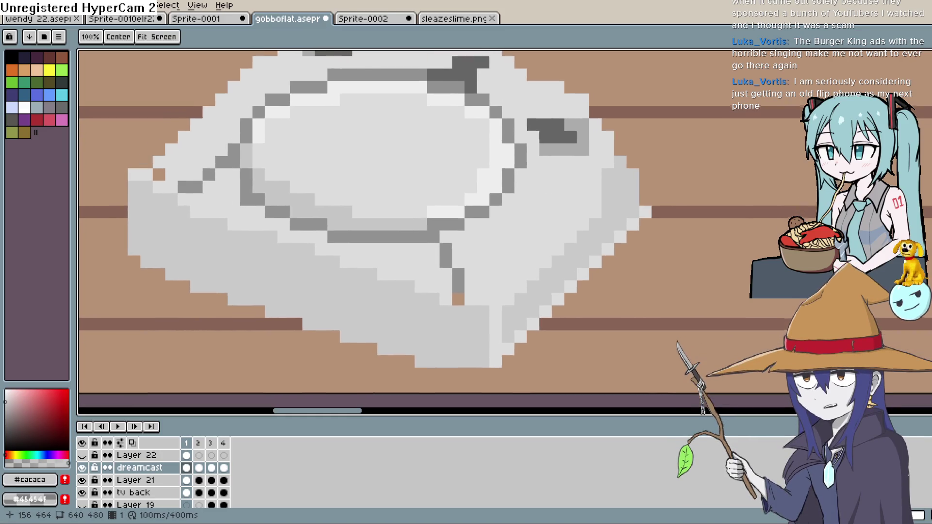
Fill the column below the console's front notch with light grey #cacaca.
{"action": "left_click_drag", "start_coordinate": [566, 182], "coordinate": [547, 204]}
{"action": "key", "text": "shift+p"}
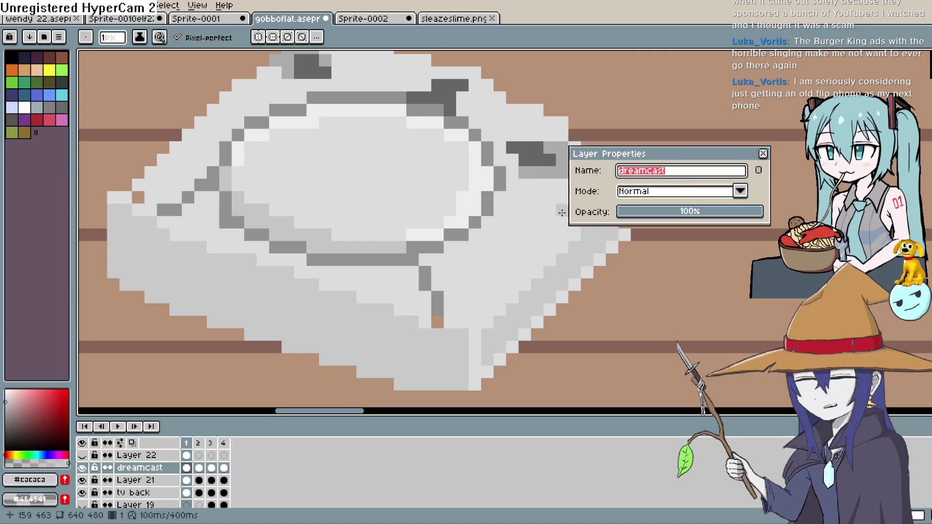
{"action": "key", "text": "Return"}
{"action": "scroll", "coordinate": [627, 235], "scroll_direction": "down", "scroll_amount": 3}
{"action": "mouse_move", "coordinate": [628, 236]}
{"action": "left_mouse_down"}
{"action": "mouse_move", "coordinate": [582, 230]}
{"action": "mouse_move", "coordinate": [577, 240]}
{"action": "left_mouse_up"}
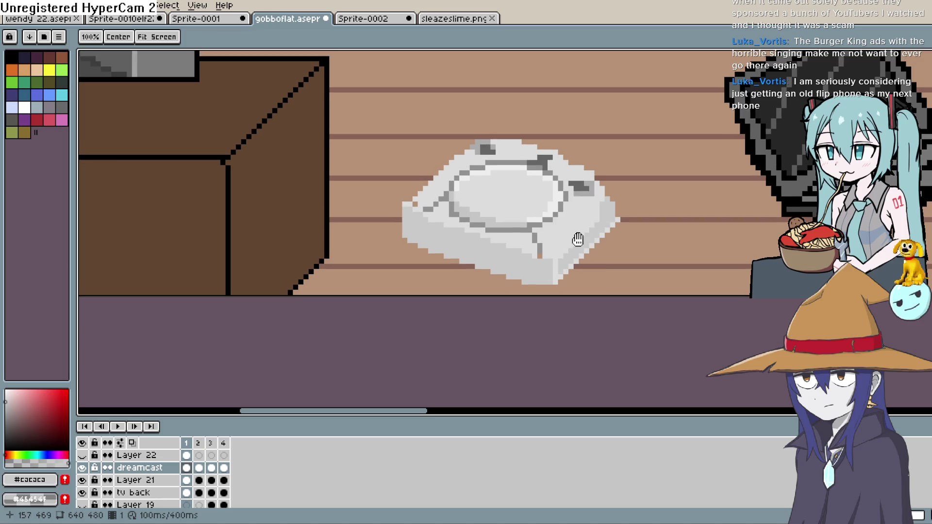
{"action": "key", "text": "b"}
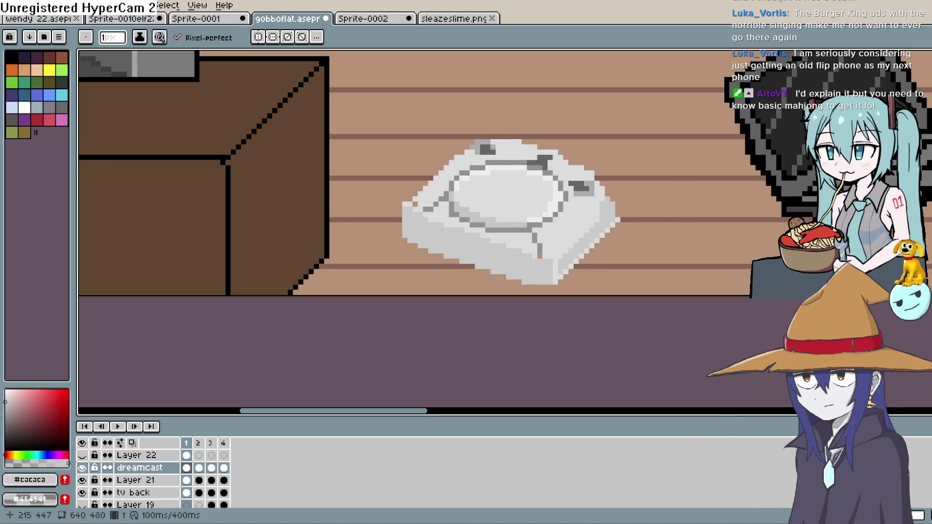
{"action": "scroll", "coordinate": [574, 205], "scroll_direction": "up", "scroll_amount": 5}
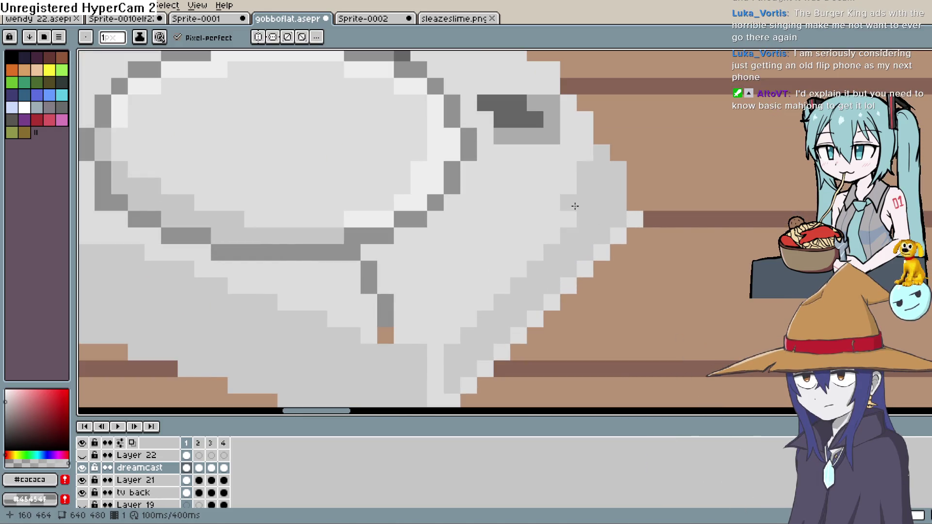
{"action": "left_click_drag", "start_coordinate": [583, 214], "coordinate": [656, 142]}
{"action": "mouse_move", "coordinate": [523, 270]}
{"action": "left_mouse_down"}
{"action": "mouse_move", "coordinate": [505, 258]}
{"action": "mouse_move", "coordinate": [516, 301]}
{"action": "left_mouse_up"}
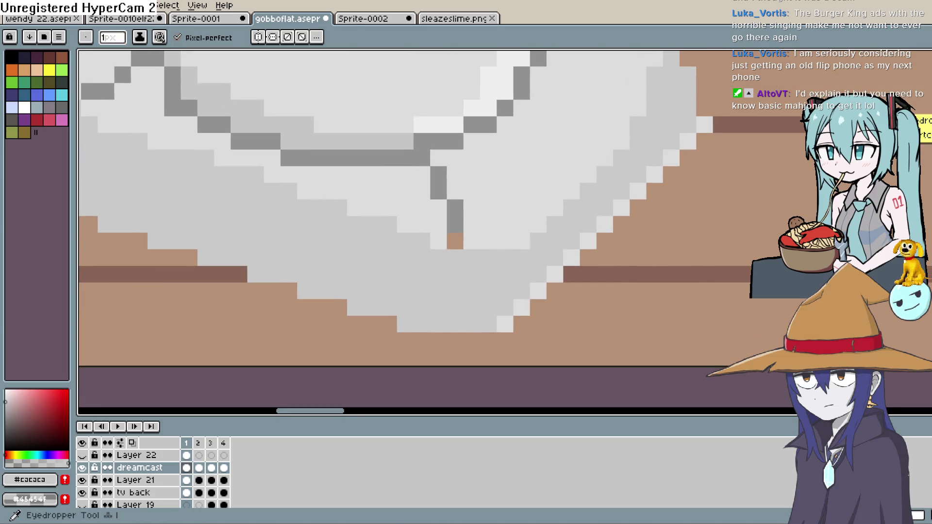
Sample the floor brown and paint the three bottom tip pixels with it.
{"action": "mouse_move", "coordinate": [557, 239]}
{"action": "left_mouse_down"}
{"action": "mouse_move", "coordinate": [586, 186]}
{"action": "mouse_move", "coordinate": [630, 185]}
{"action": "mouse_move", "coordinate": [601, 198]}
{"action": "left_mouse_up"}
{"action": "key", "text": "alt"}
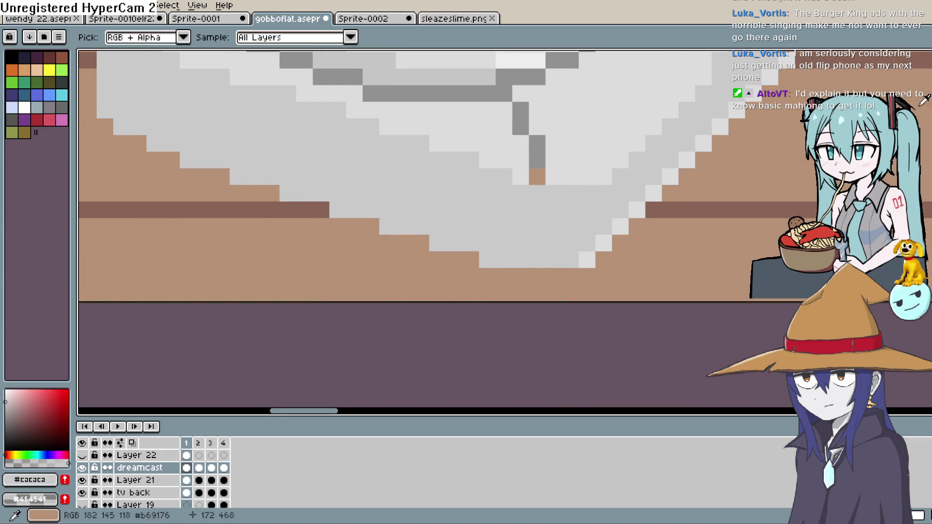
{"action": "left_click", "coordinate": [919, 104]}
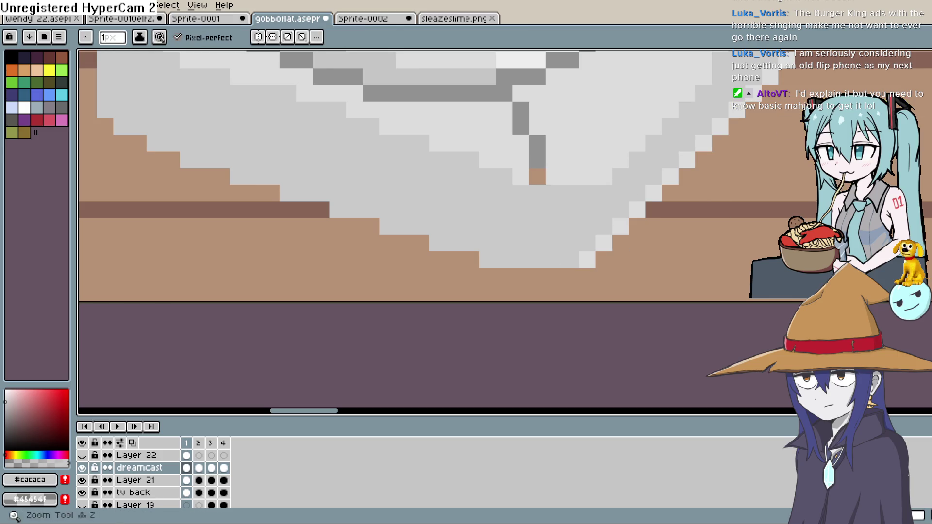
{"action": "key", "text": "b"}
{"action": "left_click_drag", "start_coordinate": [553, 260], "coordinate": [571, 259]}
{"action": "left_click", "coordinate": [571, 243]}
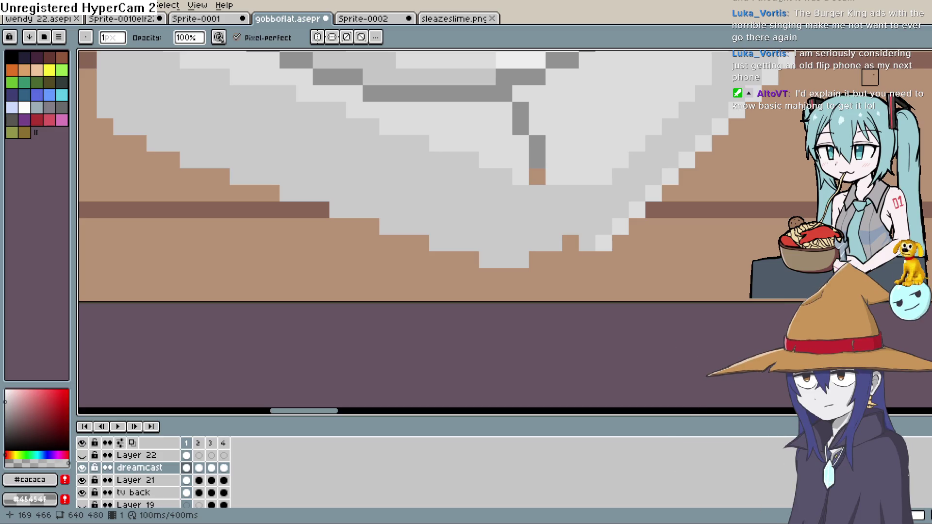
Sample the mid grey #919191 from the console's front crease line as the Pencil colour.
{"action": "scroll", "coordinate": [638, 207], "scroll_direction": "down", "scroll_amount": 3}
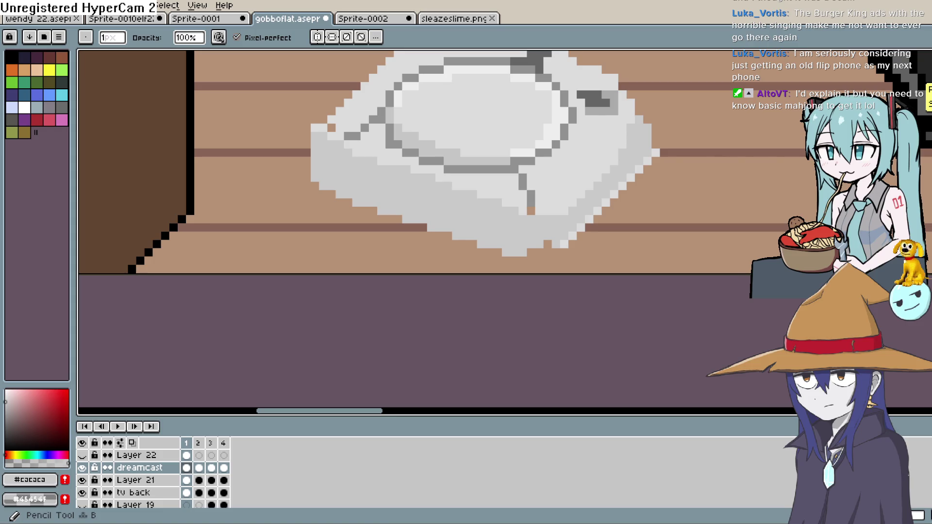
{"action": "scroll", "coordinate": [703, 141], "scroll_direction": "right", "scroll_amount": 1}
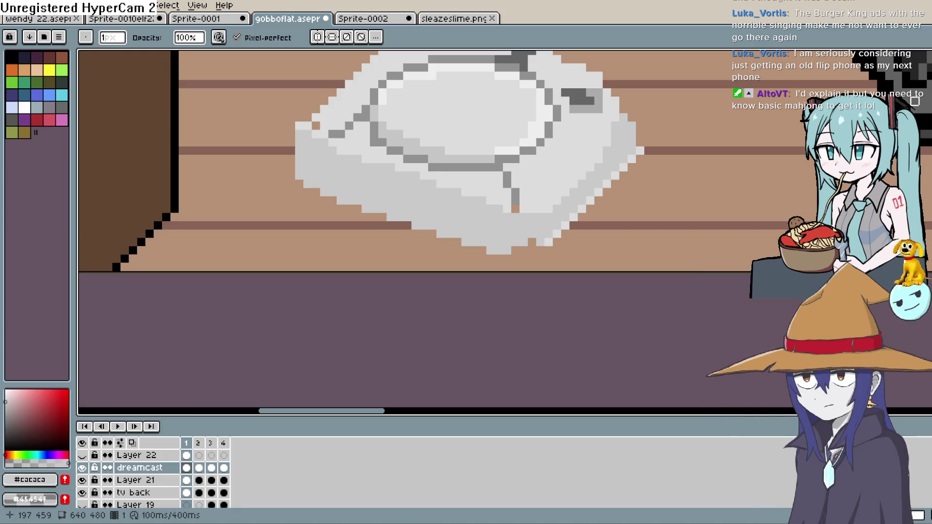
{"action": "mouse_move", "coordinate": [558, 214]}
{"action": "left_mouse_down"}
{"action": "mouse_move", "coordinate": [603, 170]}
{"action": "mouse_move", "coordinate": [672, 147]}
{"action": "mouse_move", "coordinate": [728, 146]}
{"action": "mouse_move", "coordinate": [696, 166]}
{"action": "mouse_move", "coordinate": [668, 160]}
{"action": "left_mouse_up"}
{"action": "key", "text": "i"}
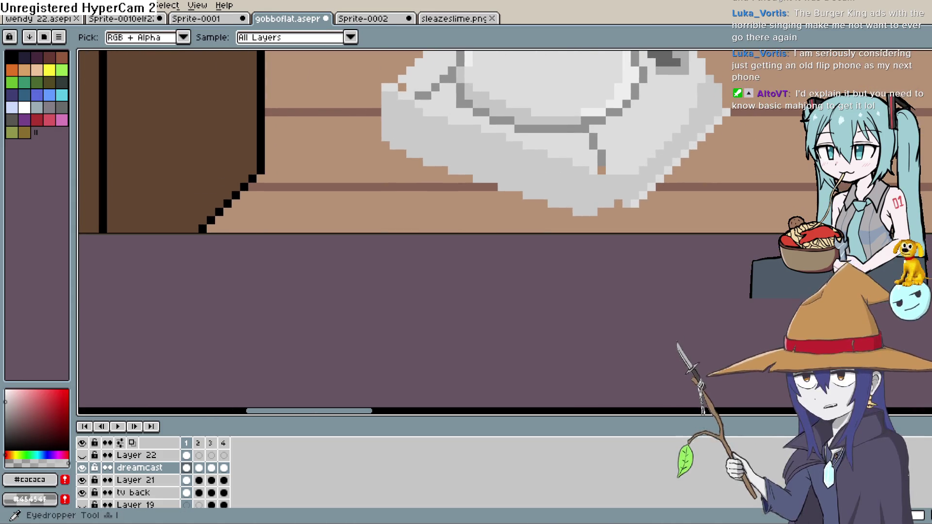
{"action": "left_click", "coordinate": [601, 160]}
{"action": "key", "text": "b"}
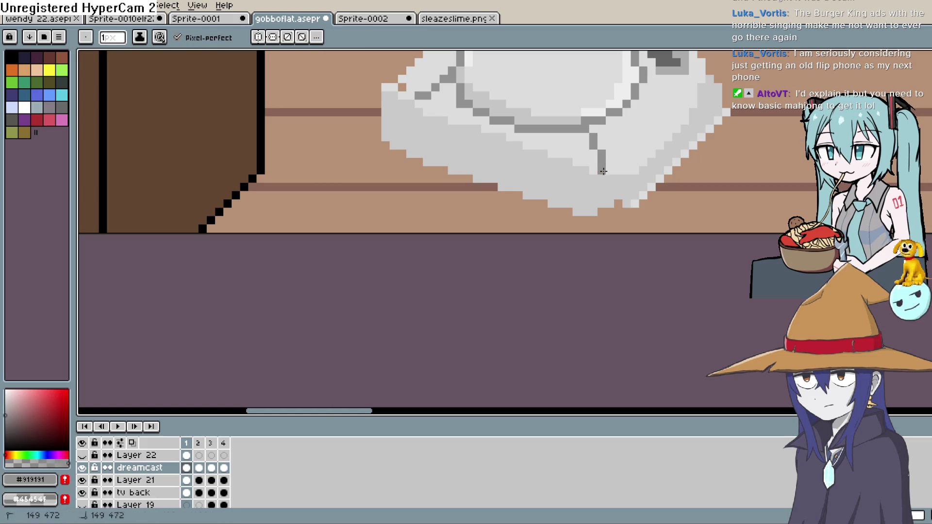
{"action": "left_click_drag", "start_coordinate": [661, 146], "coordinate": [645, 230]}
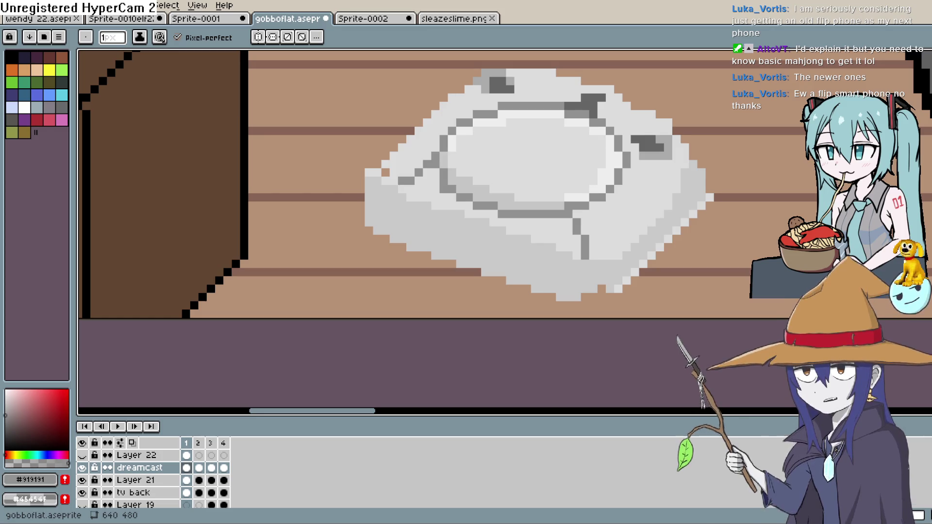
Erase the console's lower-left edge into a cleaner stair-step, undoing and redoing the first attempt.
{"action": "key", "text": "space"}
{"action": "mouse_move", "coordinate": [578, 256]}
{"action": "left_mouse_down"}
{"action": "mouse_move", "coordinate": [593, 234]}
{"action": "mouse_move", "coordinate": [575, 235]}
{"action": "left_mouse_up"}
{"action": "key", "text": "e"}
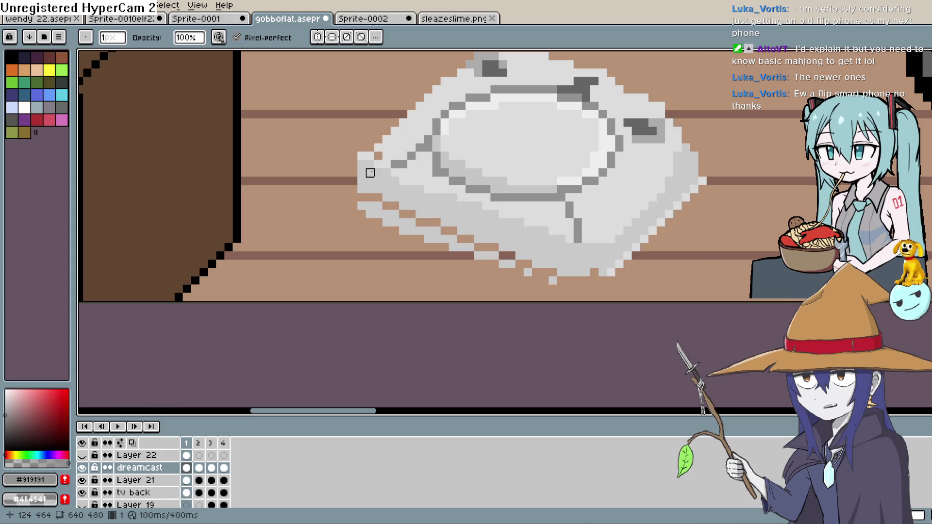
{"action": "mouse_move", "coordinate": [568, 280]}
{"action": "left_mouse_down"}
{"action": "mouse_move", "coordinate": [363, 196]}
{"action": "mouse_move", "coordinate": [370, 207]}
{"action": "left_mouse_up"}
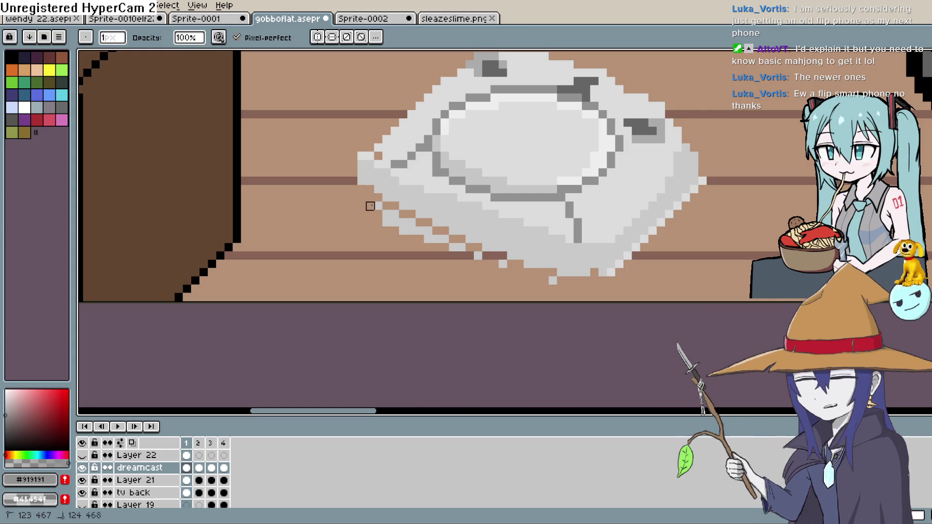
{"action": "key", "text": "ctrl+z"}
{"action": "key", "text": "ctrl+z"}
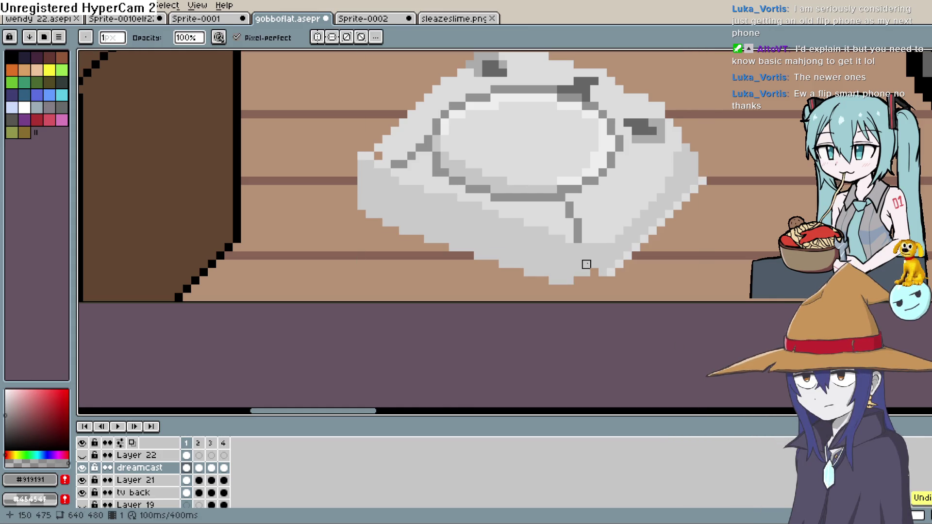
{"action": "mouse_move", "coordinate": [569, 289]}
{"action": "left_mouse_down"}
{"action": "mouse_move", "coordinate": [418, 229]}
{"action": "mouse_move", "coordinate": [395, 231]}
{"action": "mouse_move", "coordinate": [360, 205]}
{"action": "left_mouse_up"}
Erase the leftmost column of light pixels and zoom back out.
{"action": "left_click_drag", "start_coordinate": [362, 154], "coordinate": [362, 202]}
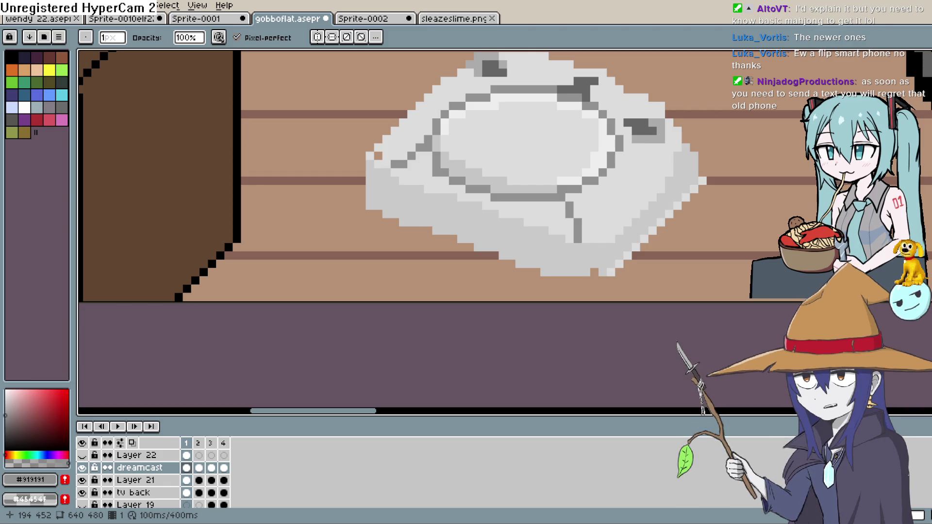
{"action": "scroll", "coordinate": [627, 231], "scroll_direction": "down", "scroll_amount": 5}
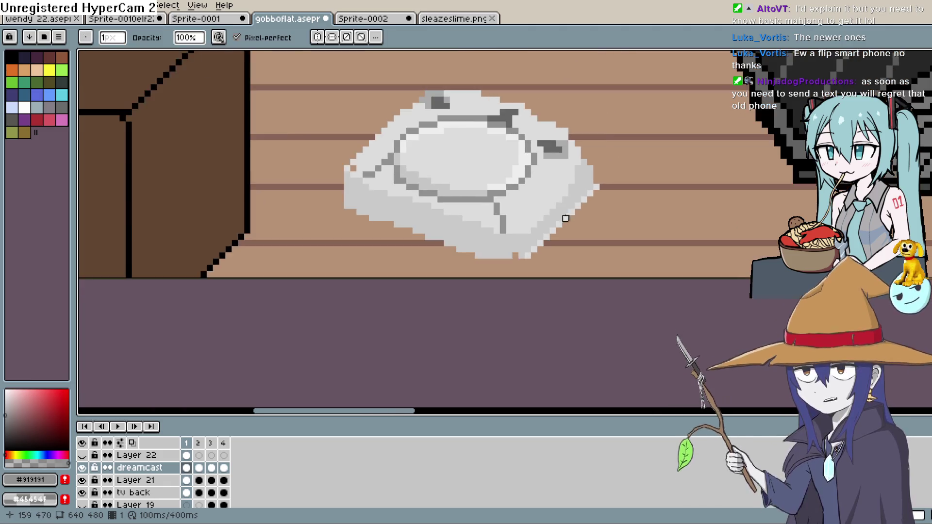
{"action": "key", "text": "space"}
{"action": "left_click_drag", "start_coordinate": [573, 228], "coordinate": [557, 222]}
Darken the sampled console grey and draw mid-grey edge lines along the lower-left side.
{"action": "scroll", "coordinate": [555, 227], "scroll_direction": "up", "scroll_amount": 4}
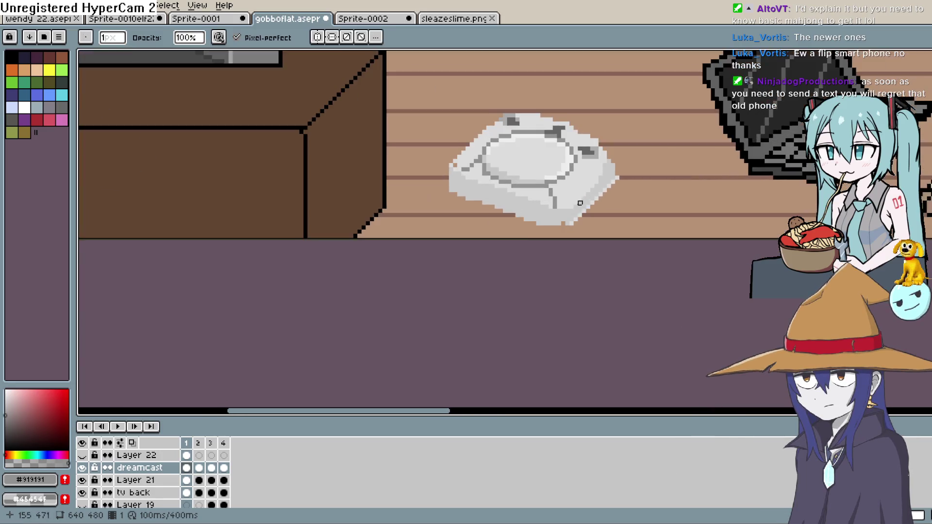
{"action": "left_click_drag", "start_coordinate": [589, 211], "coordinate": [594, 220]}
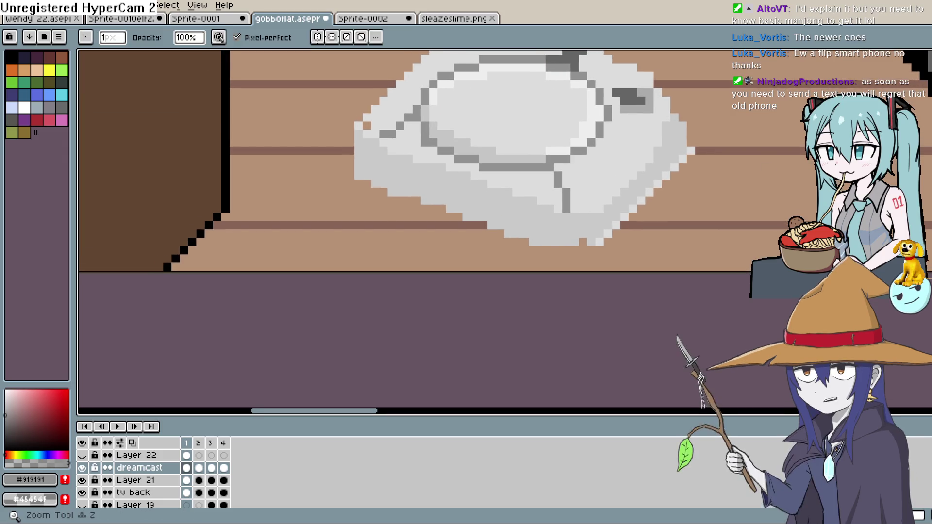
{"action": "key", "text": "i"}
{"action": "left_click", "coordinate": [498, 196]}
{"action": "left_click", "coordinate": [5, 417]}
{"action": "key", "text": "b"}
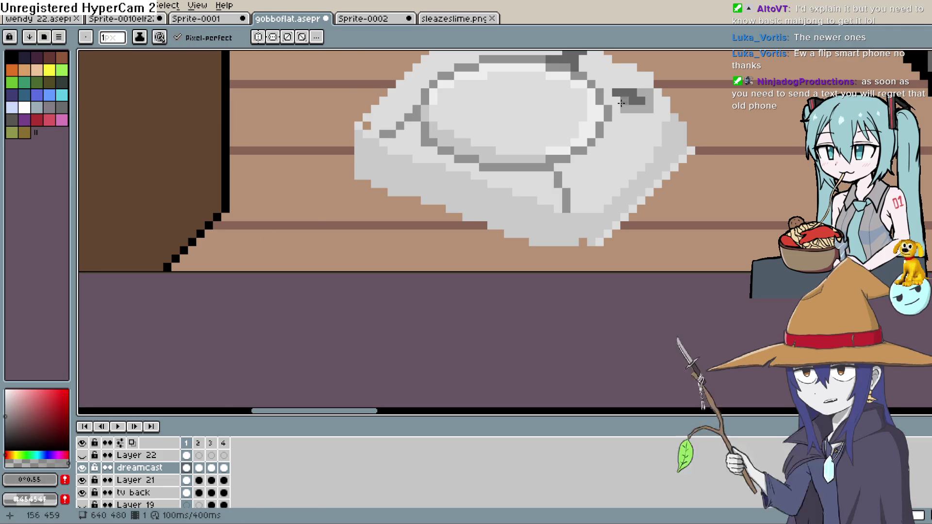
{"action": "left_click_drag", "start_coordinate": [383, 150], "coordinate": [555, 214]}
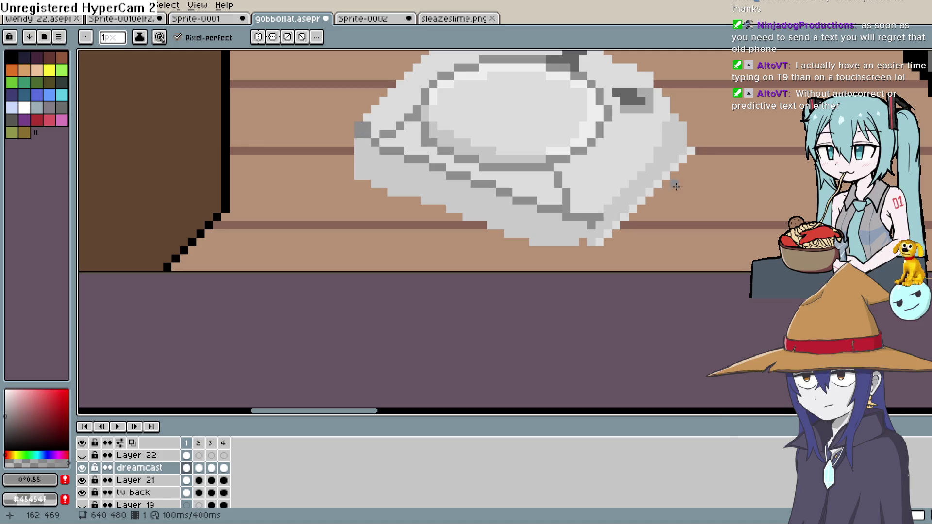
Paint light grey #dcdcdc pixels over a dark edge pixel and below the bottom front edge.
{"action": "key", "text": "i"}
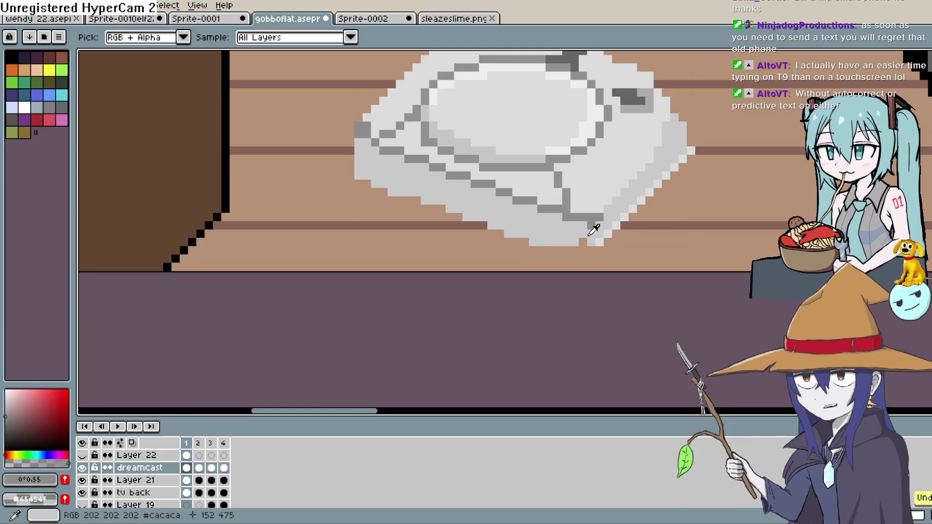
{"action": "left_click", "coordinate": [589, 235]}
{"action": "key", "text": "b"}
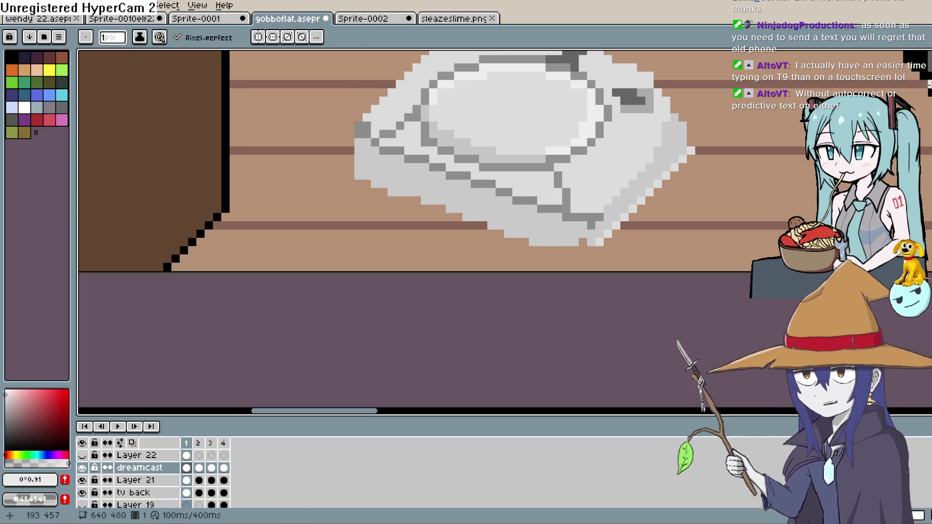
{"action": "left_click", "coordinate": [589, 225]}
{"action": "left_click", "coordinate": [594, 249]}
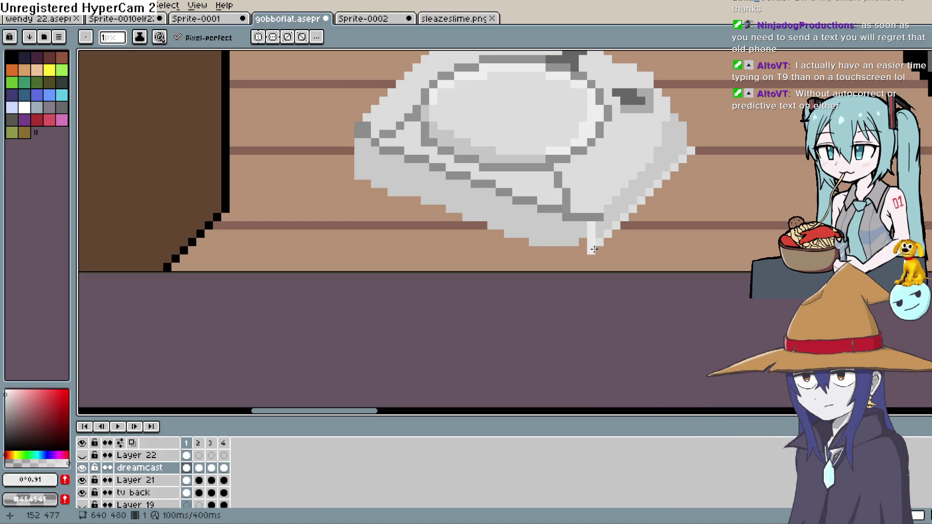
{"action": "left_click", "coordinate": [588, 252]}
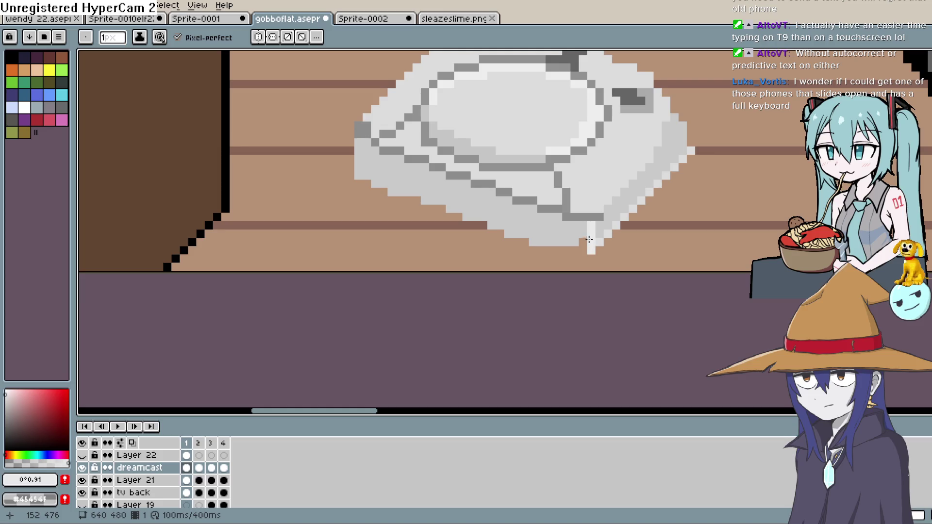
Repaint the white bottom corner pixel with the lighter grey #cacaca.
{"action": "key", "text": "i"}
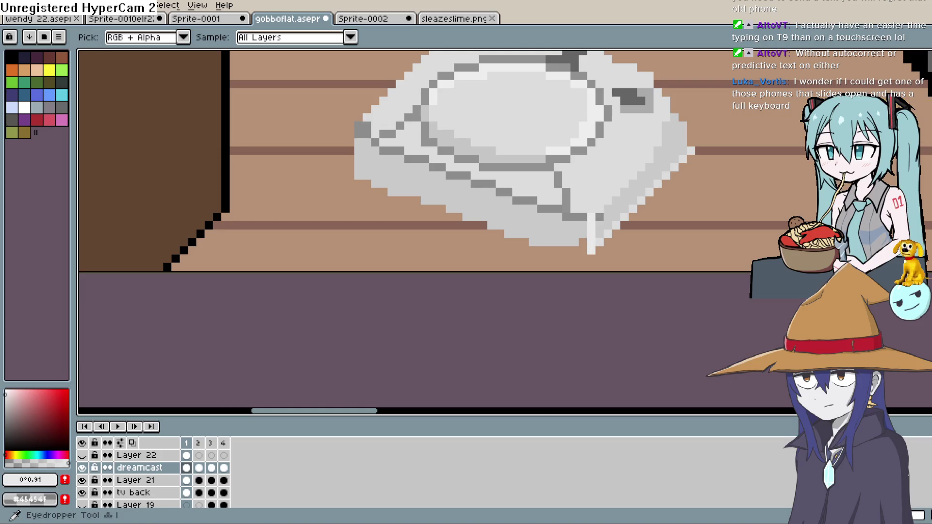
{"action": "left_click", "coordinate": [623, 198]}
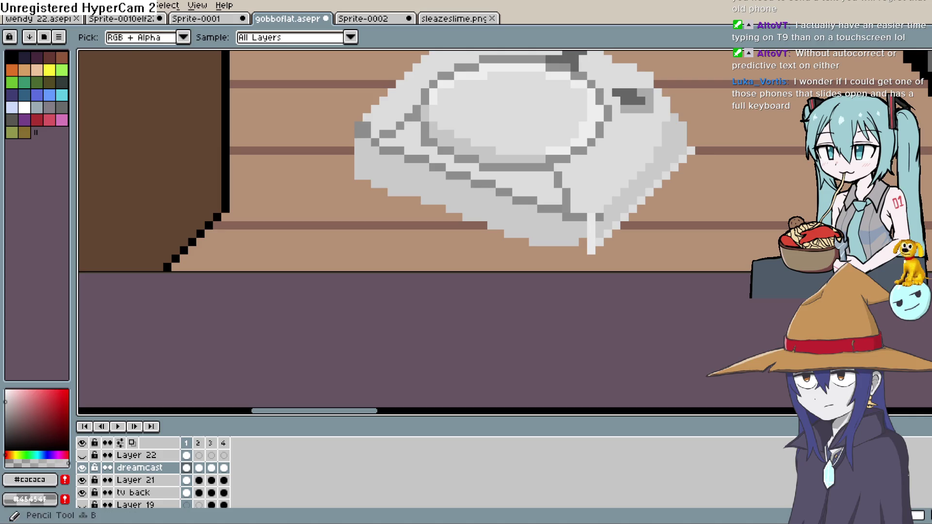
{"action": "key", "text": "b"}
{"action": "left_click", "coordinate": [592, 218]}
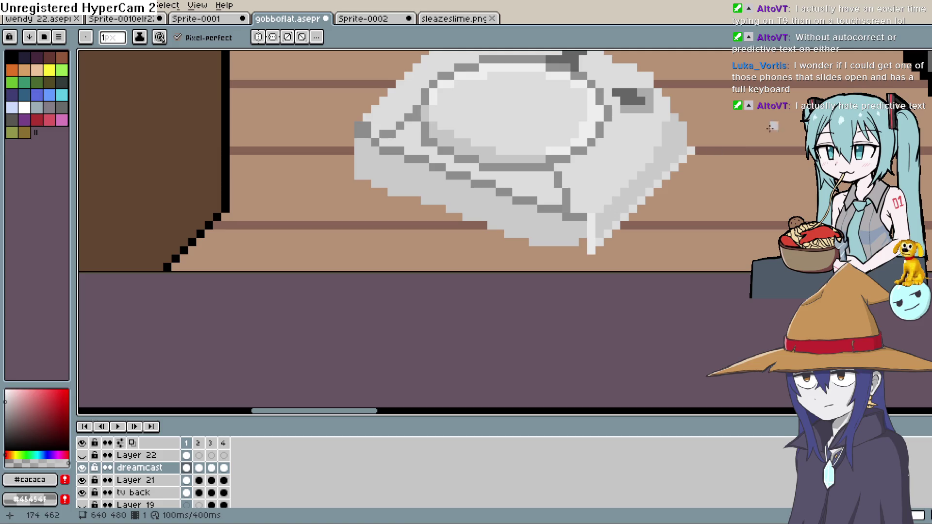
{"action": "scroll", "coordinate": [577, 250], "scroll_direction": "down", "scroll_amount": 2}
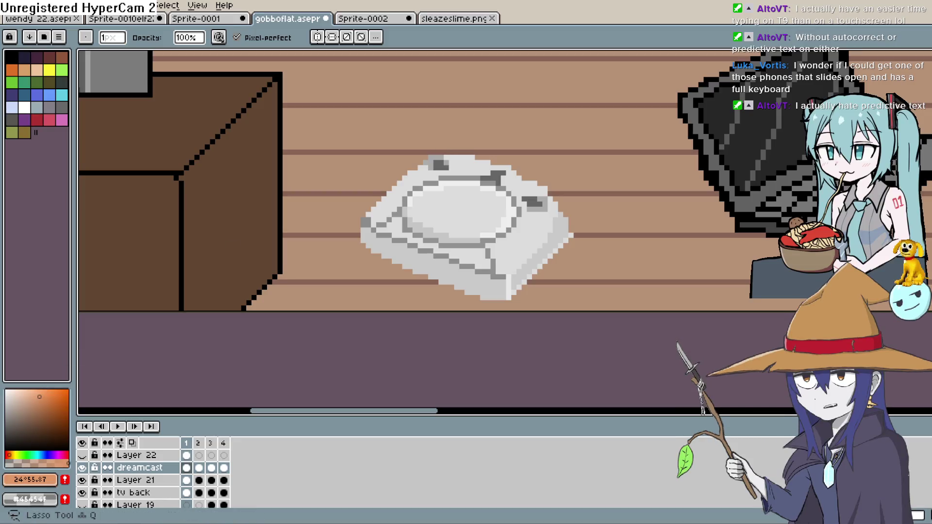
Place the first orange swirl pixels at the centre of the lid.
{"action": "scroll", "coordinate": [378, 257], "scroll_direction": "up", "scroll_amount": 3}
{"action": "left_click_drag", "start_coordinate": [377, 258], "coordinate": [417, 232]}
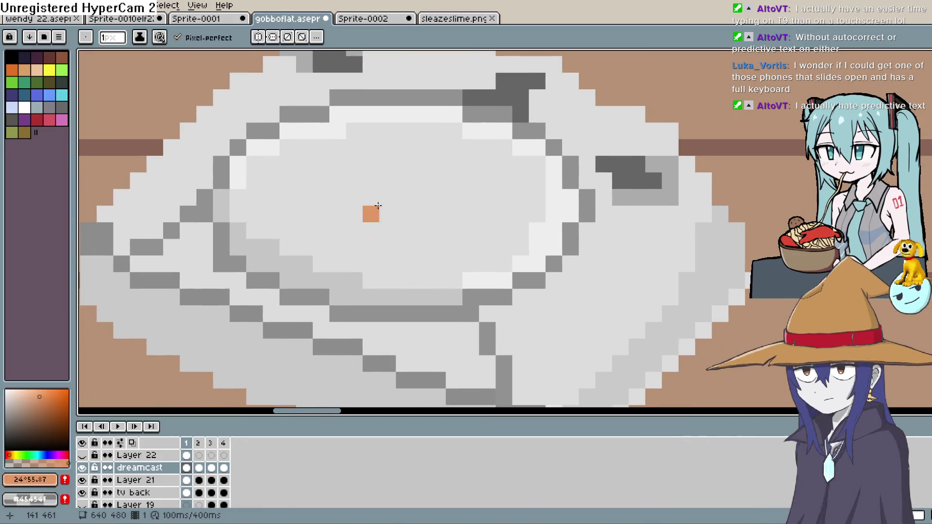
{"action": "left_click", "coordinate": [370, 198]}
{"action": "left_click", "coordinate": [387, 214]}
{"action": "left_click", "coordinate": [418, 200]}
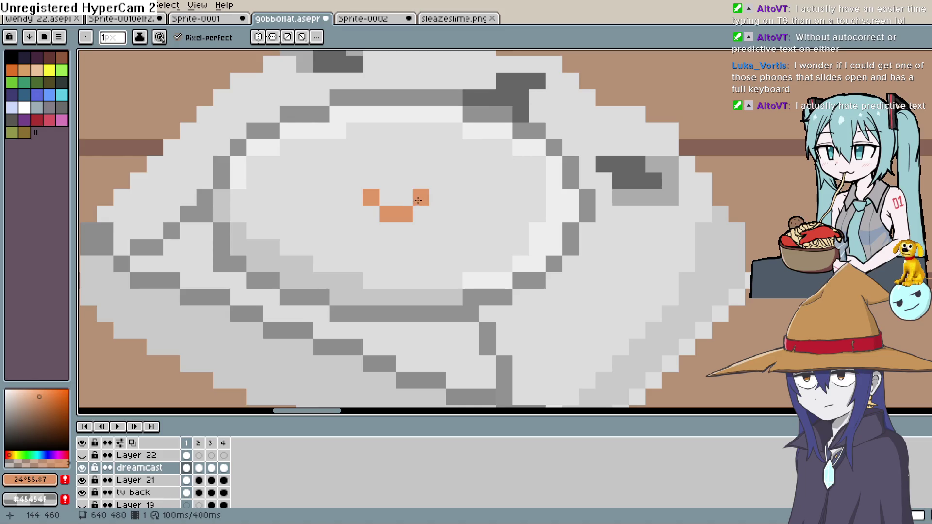
{"action": "left_click_drag", "start_coordinate": [417, 179], "coordinate": [406, 168]}
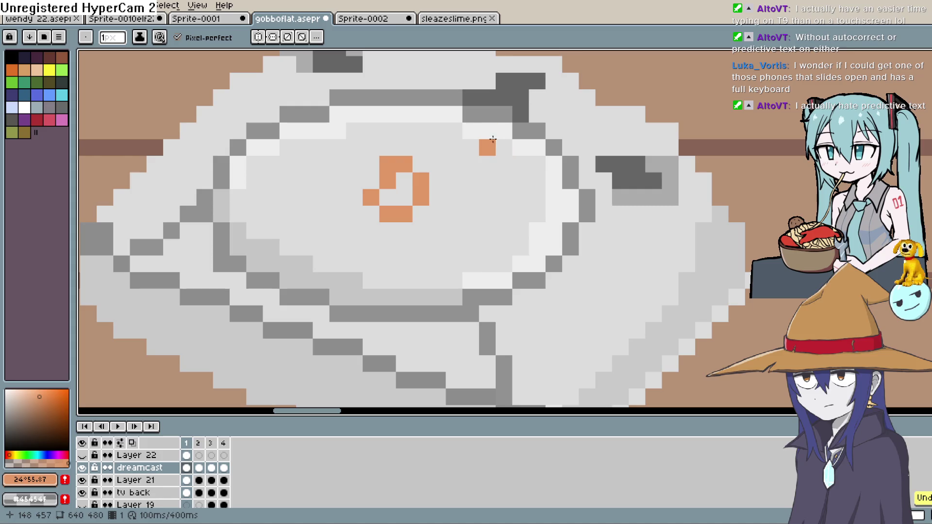
Refine the swirl's top-left and inner orange pixels, undoing and redoing misplaced ones.
{"action": "key", "text": "ctrl+z"}
{"action": "key", "text": "ctrl+z"}
{"action": "key", "text": "ctrl+z"}
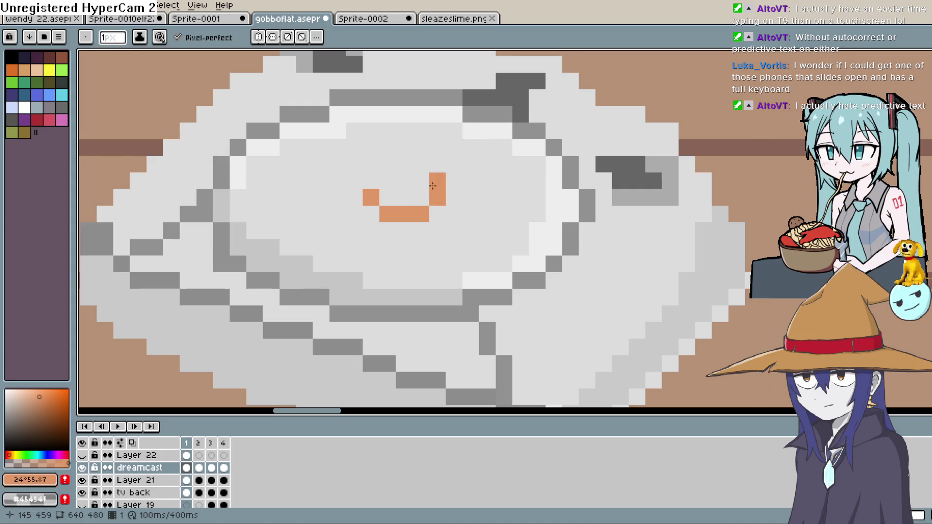
{"action": "left_click_drag", "start_coordinate": [418, 149], "coordinate": [385, 158]}
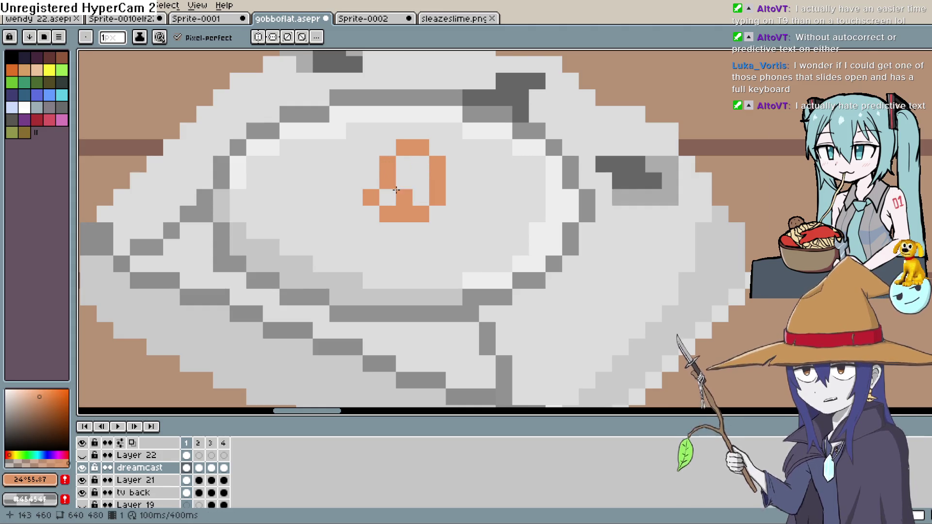
{"action": "key", "text": "ctrl+z"}
{"action": "key", "text": "ctrl+z"}
{"action": "left_click", "coordinate": [398, 167]}
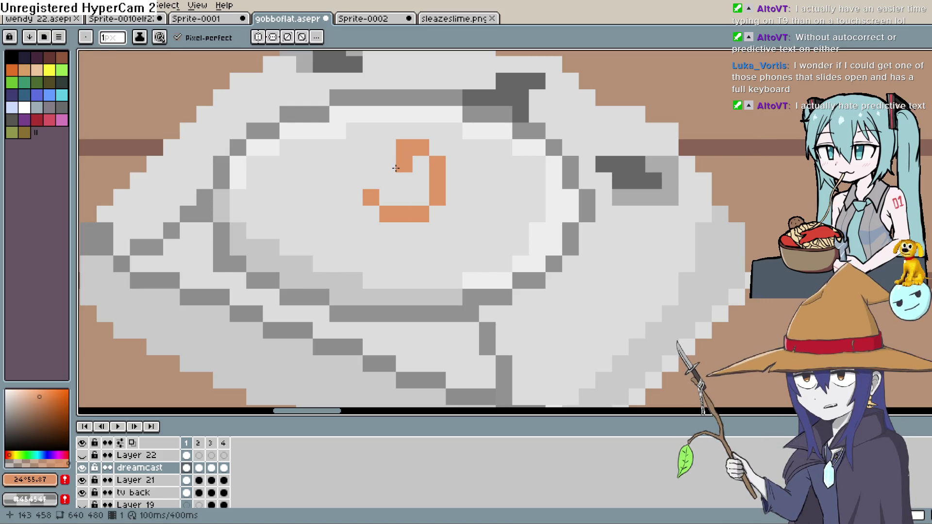
{"action": "key", "text": "ctrl+z"}
{"action": "key", "text": "ctrl+y"}
{"action": "left_click", "coordinate": [396, 181]}
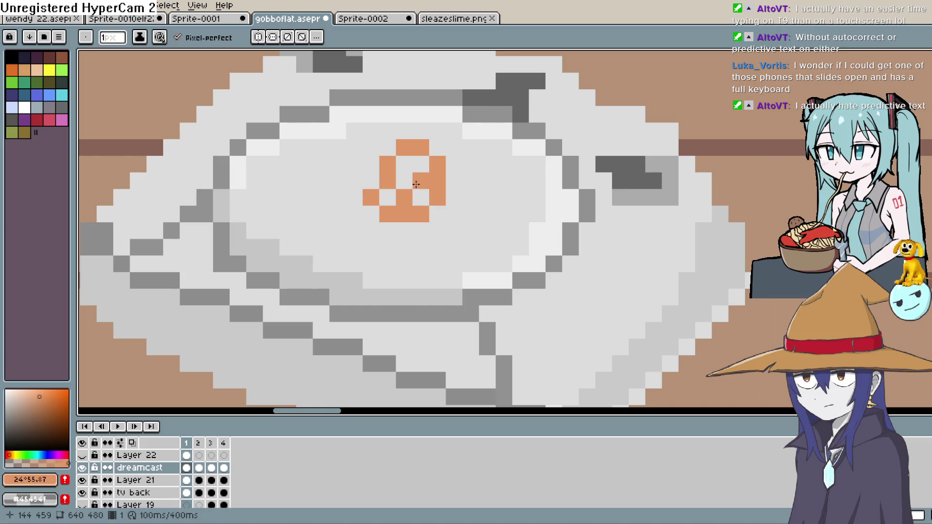
Zoom out to review the orange swirl on the lid.
{"action": "scroll", "coordinate": [521, 151], "scroll_direction": "down", "scroll_amount": 6}
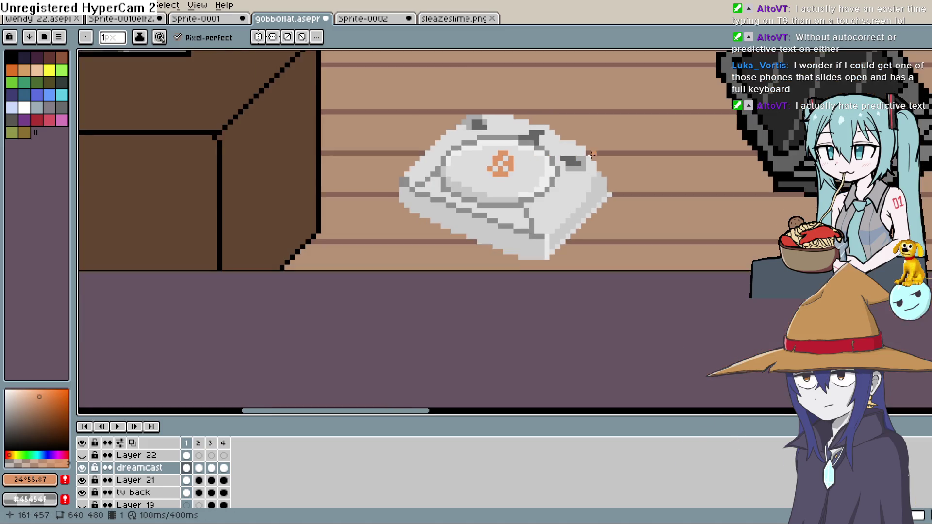
Undo the old orange logo and redraw it as a compact cross-shaped swirl.
{"action": "key", "text": "ctrl+z"}
{"action": "key", "text": "v"}
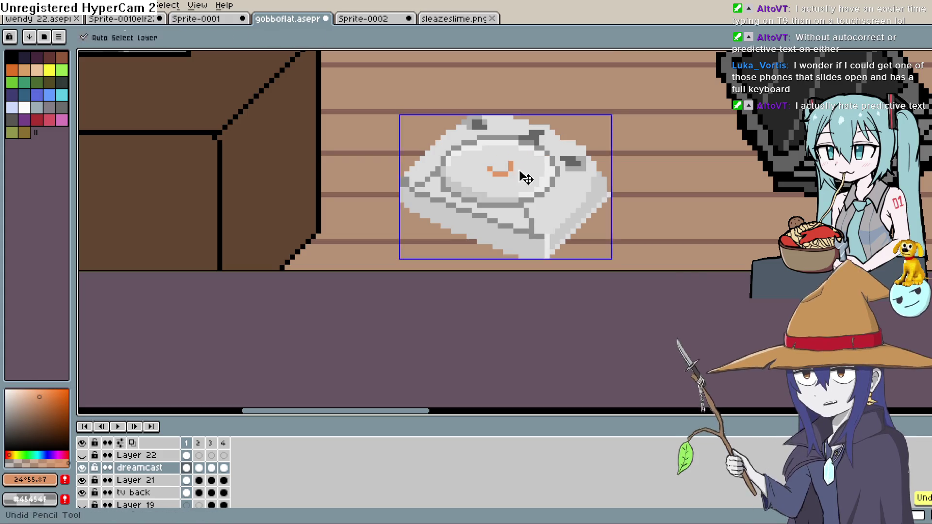
{"action": "key", "text": "ctrl+z"}
{"action": "scroll", "coordinate": [510, 170], "scroll_direction": "up", "scroll_amount": 4}
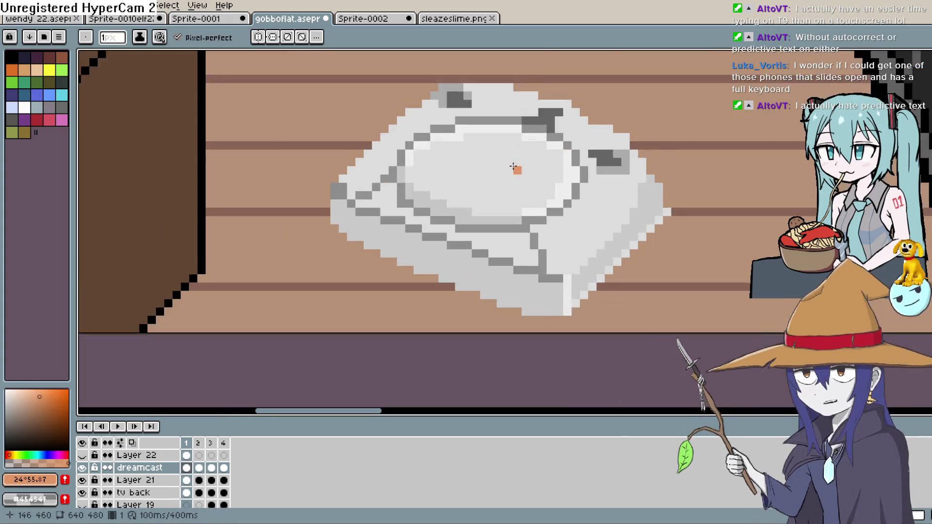
{"action": "key", "text": "b"}
{"action": "left_click_drag", "start_coordinate": [455, 182], "coordinate": [480, 183]}
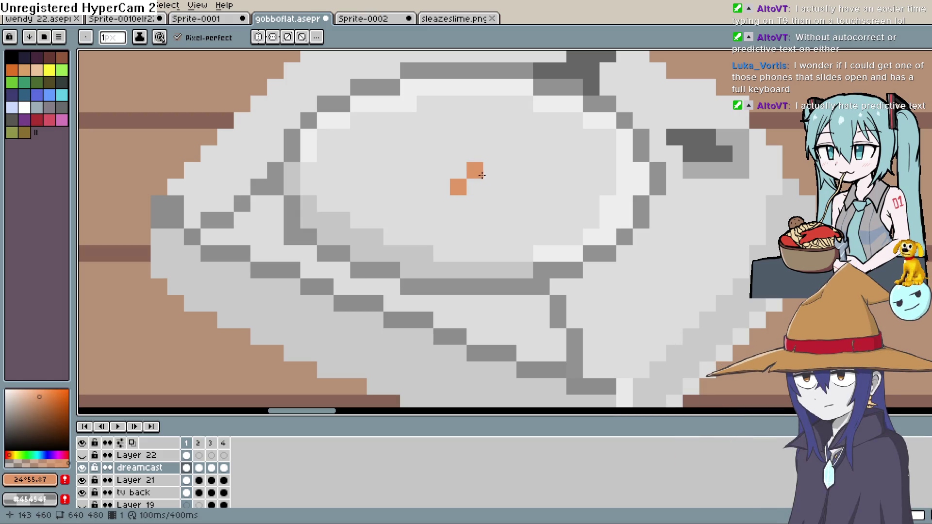
{"action": "left_click", "coordinate": [454, 156]}
{"action": "key", "text": "ctrl+z"}
{"action": "key", "text": "ctrl+z"}
{"action": "key", "text": "ctrl+z"}
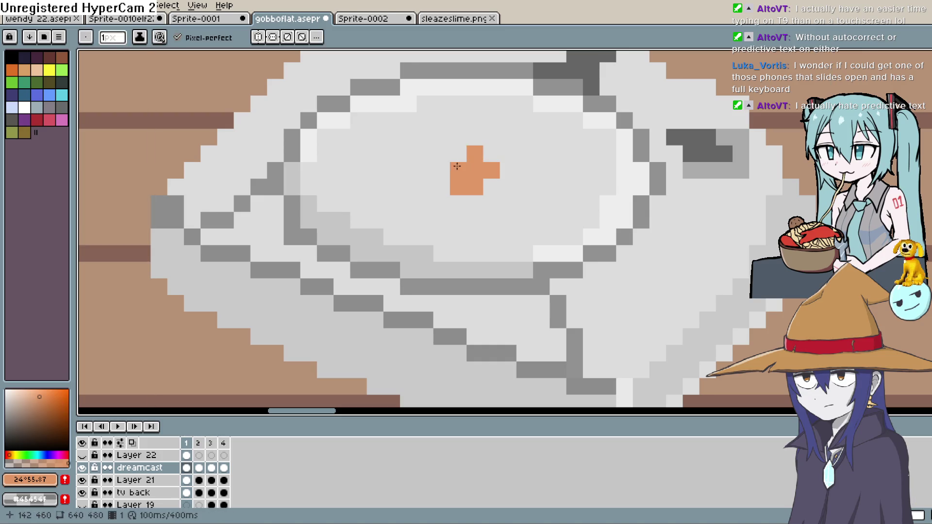
{"action": "left_click_drag", "start_coordinate": [456, 166], "coordinate": [448, 160]}
{"action": "left_click", "coordinate": [697, 100]}
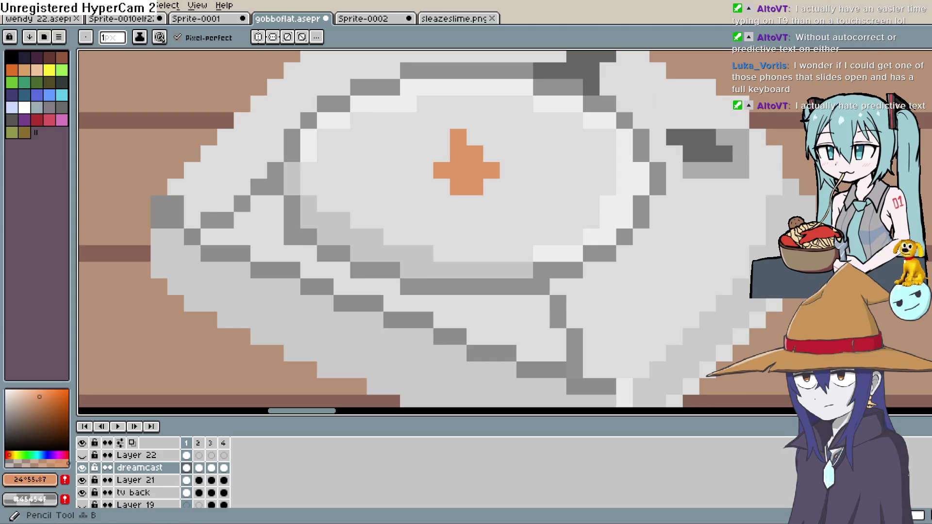
Paint the logo's centre light grey #dcdcdc and darken one lid-ring pixel.
{"action": "left_click", "coordinate": [555, 179], "text": "alt"}
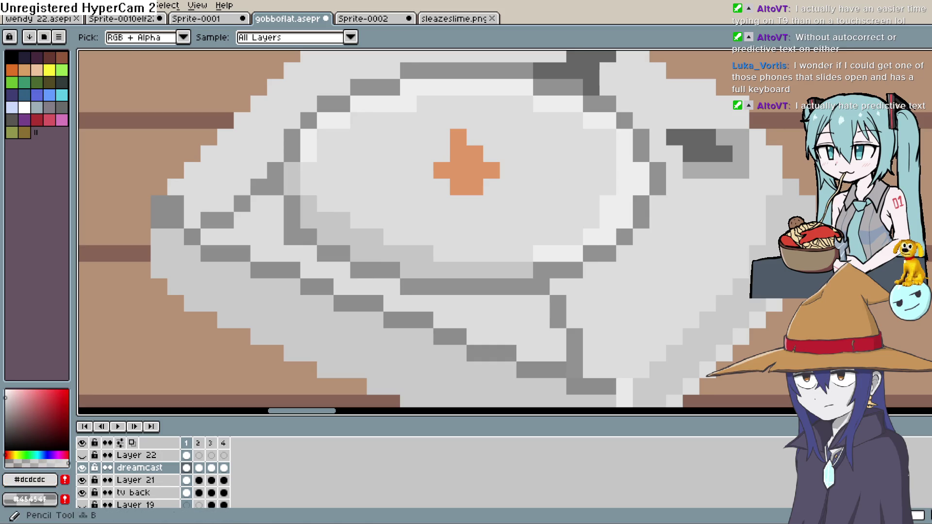
{"action": "left_click_drag", "start_coordinate": [456, 169], "coordinate": [466, 166]}
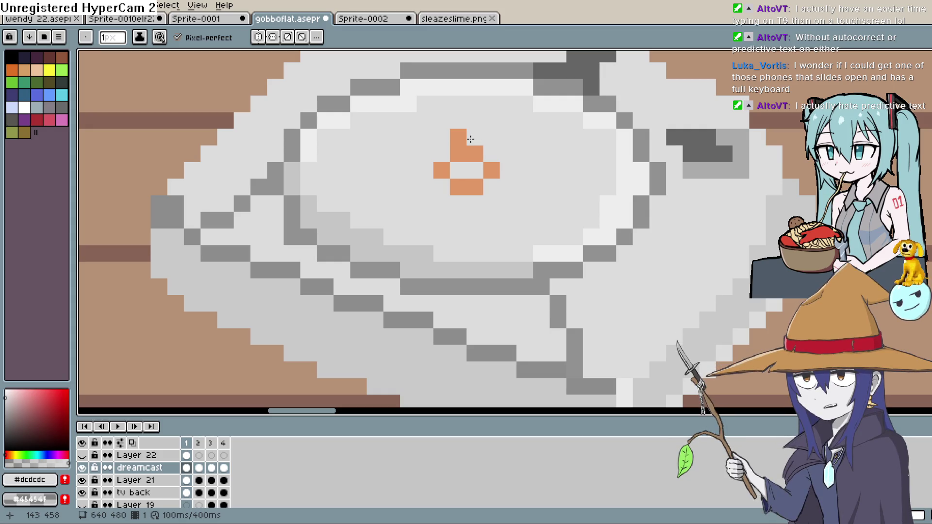
{"action": "left_click", "coordinate": [416, 82]}
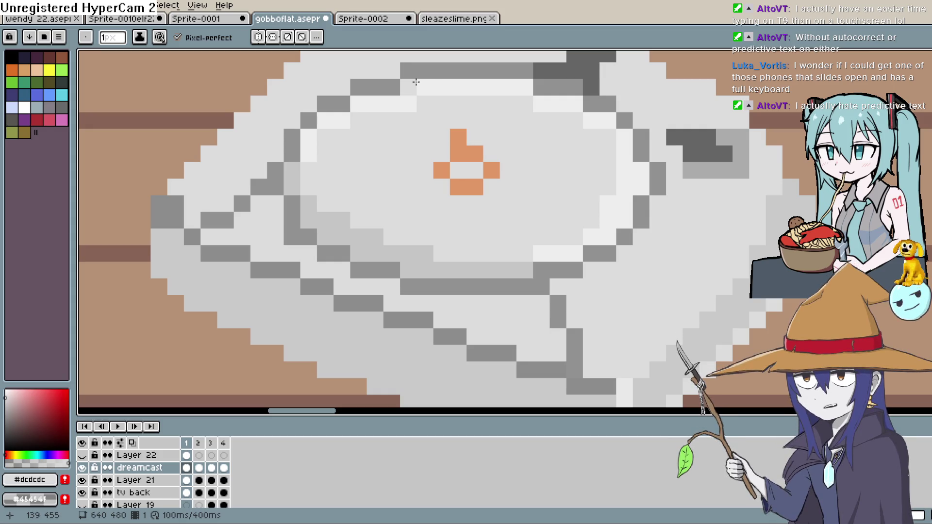
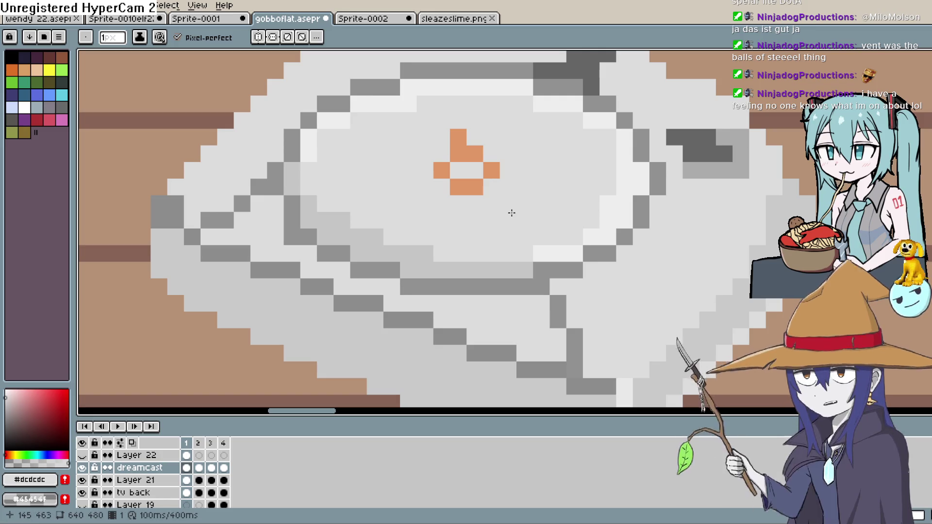
Zoom out to frame the TV and wooden table, then switch to the Line tool (L).
{"action": "scroll", "coordinate": [504, 228], "scroll_direction": "down", "scroll_amount": 1}
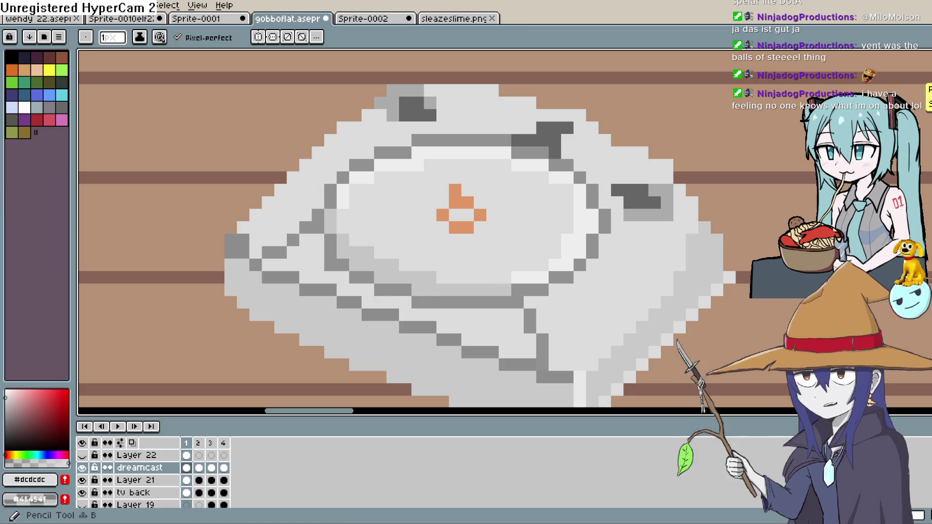
{"action": "mouse_move", "coordinate": [649, 277]}
{"action": "left_mouse_down"}
{"action": "mouse_move", "coordinate": [624, 210]}
{"action": "mouse_move", "coordinate": [609, 216]}
{"action": "left_mouse_up"}
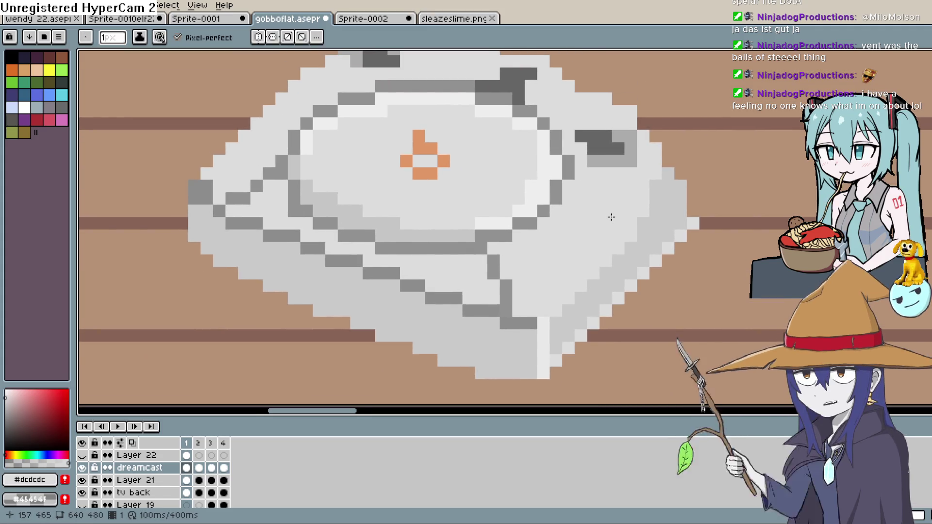
{"action": "scroll", "coordinate": [619, 218], "scroll_direction": "down", "scroll_amount": 3}
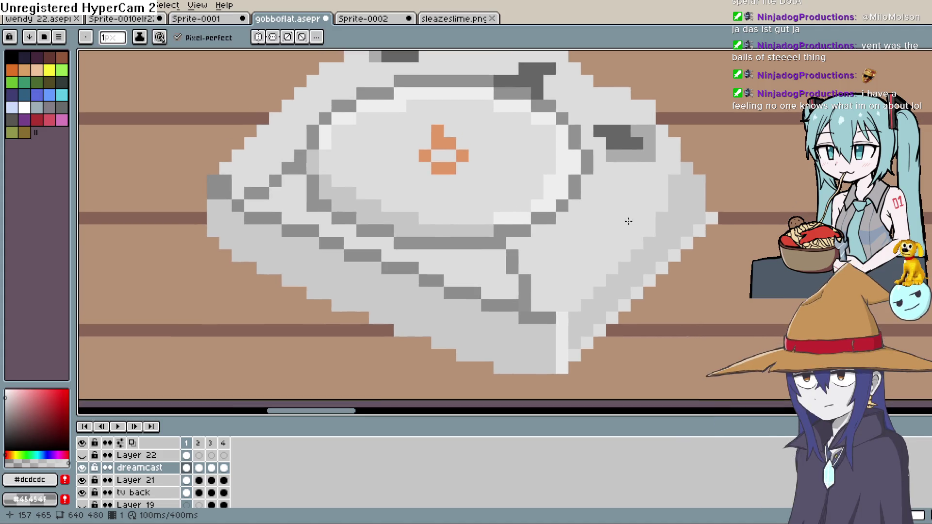
{"action": "scroll", "coordinate": [633, 221], "scroll_direction": "down", "scroll_amount": 4}
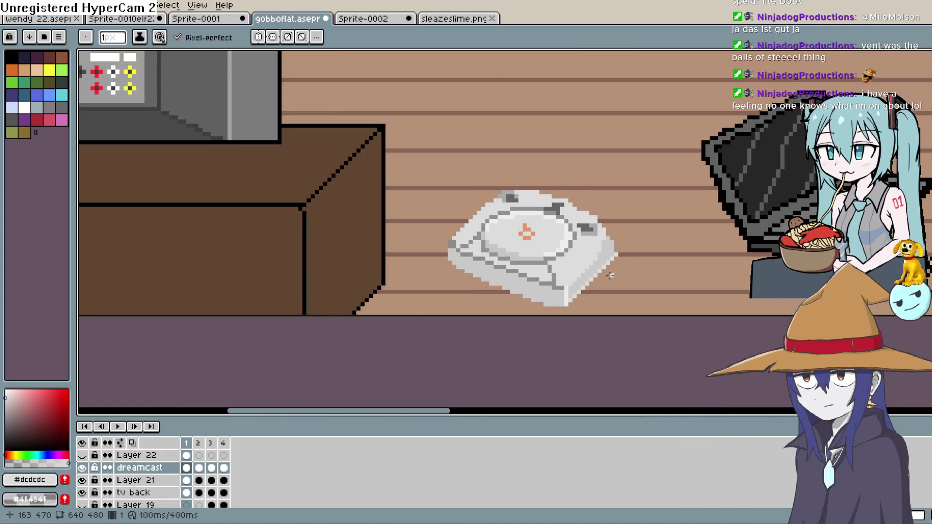
{"action": "key", "text": "l"}
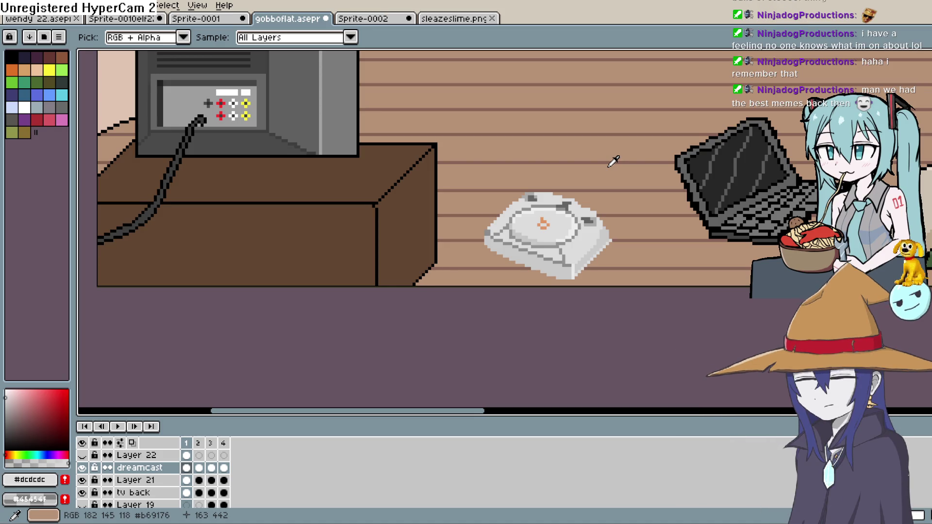
{"action": "key", "text": "space"}
{"action": "mouse_move", "coordinate": [558, 245]}
{"action": "left_mouse_down"}
{"action": "mouse_move", "coordinate": [562, 204]}
{"action": "mouse_move", "coordinate": [548, 194]}
{"action": "mouse_move", "coordinate": [546, 170]}
{"action": "left_mouse_up"}
{"action": "scroll", "coordinate": [558, 209], "scroll_direction": "up", "scroll_amount": 6}
{"action": "key", "text": "space"}
{"action": "key", "text": "b"}
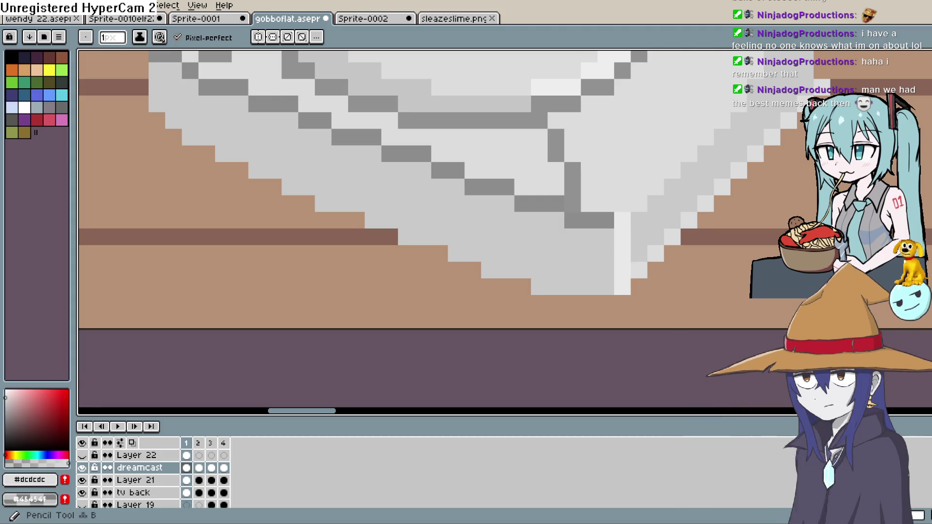
{"action": "key", "text": "space"}
{"action": "left_click_drag", "start_coordinate": [521, 239], "coordinate": [551, 208]}
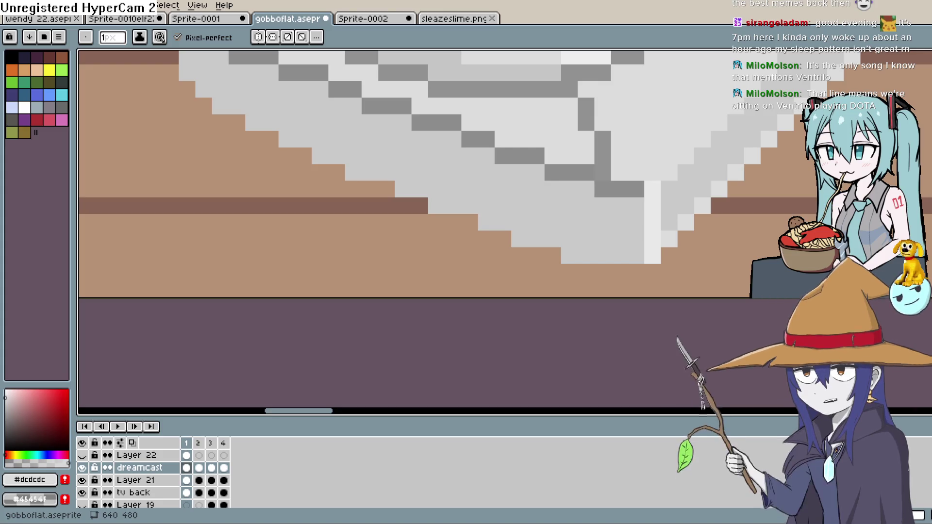
Frame the console's base, eyedrop its light grey #cacaca, and return to the Pencil.
{"action": "scroll", "coordinate": [575, 236], "scroll_direction": "down", "scroll_amount": 1}
{"action": "scroll", "coordinate": [576, 236], "scroll_direction": "down", "scroll_amount": 2}
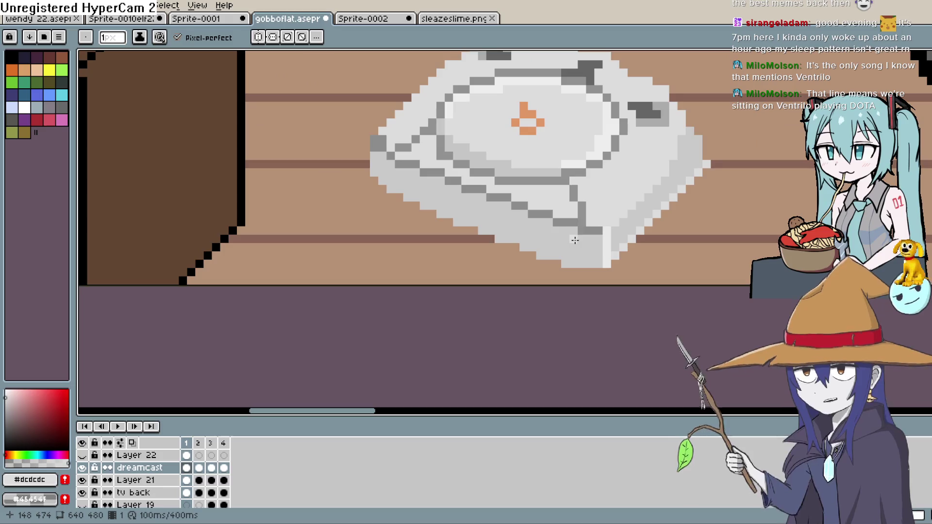
{"action": "scroll", "coordinate": [568, 241], "scroll_direction": "up", "scroll_amount": 1}
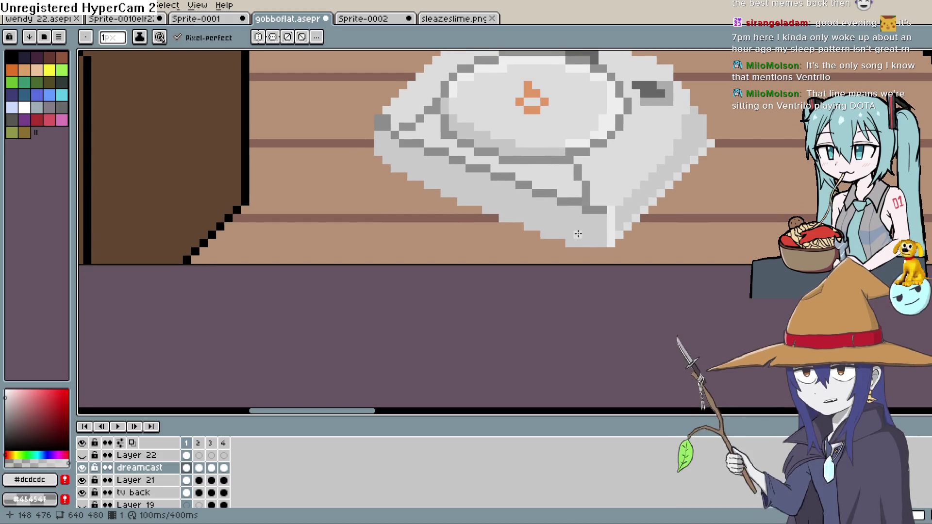
{"action": "left_click_drag", "start_coordinate": [577, 237], "coordinate": [576, 225]}
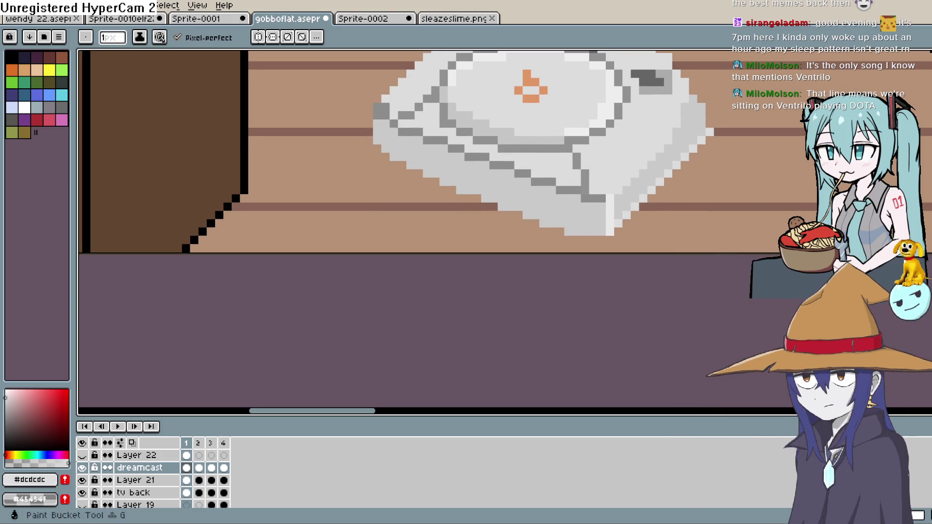
{"action": "key", "text": "i"}
{"action": "key", "text": "b"}
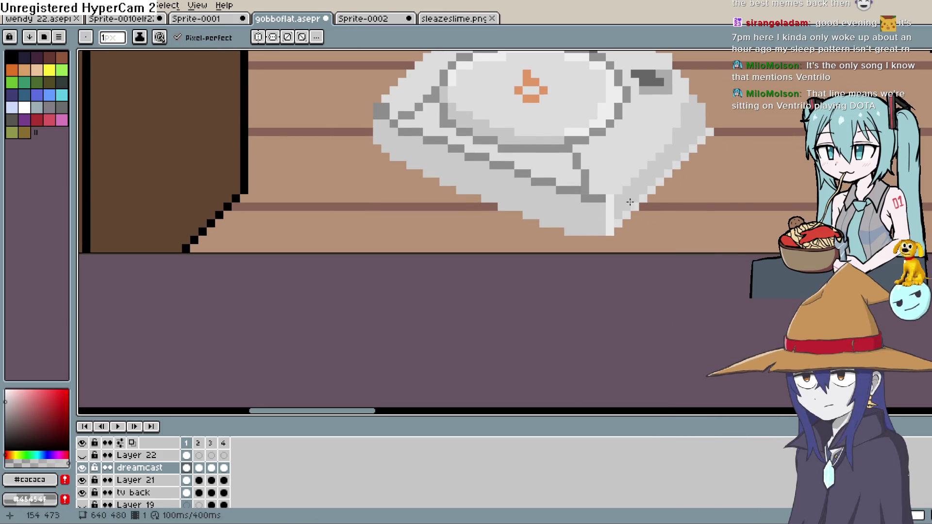
Paint light-grey pixels along the Dreamcast's lower-left and bottom edges.
{"action": "left_click_drag", "start_coordinate": [549, 233], "coordinate": [456, 191]}
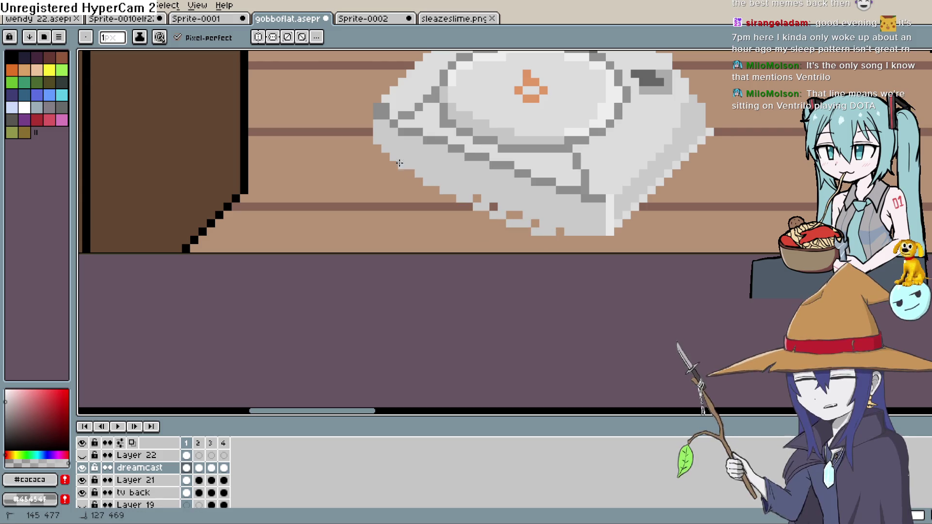
{"action": "left_click_drag", "start_coordinate": [549, 213], "coordinate": [557, 228]}
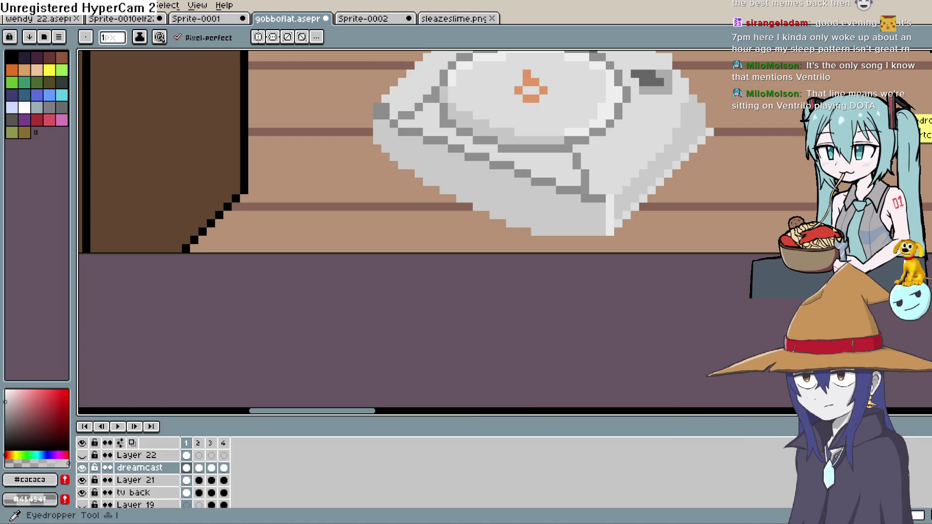
{"action": "left_click_drag", "start_coordinate": [494, 192], "coordinate": [464, 253]}
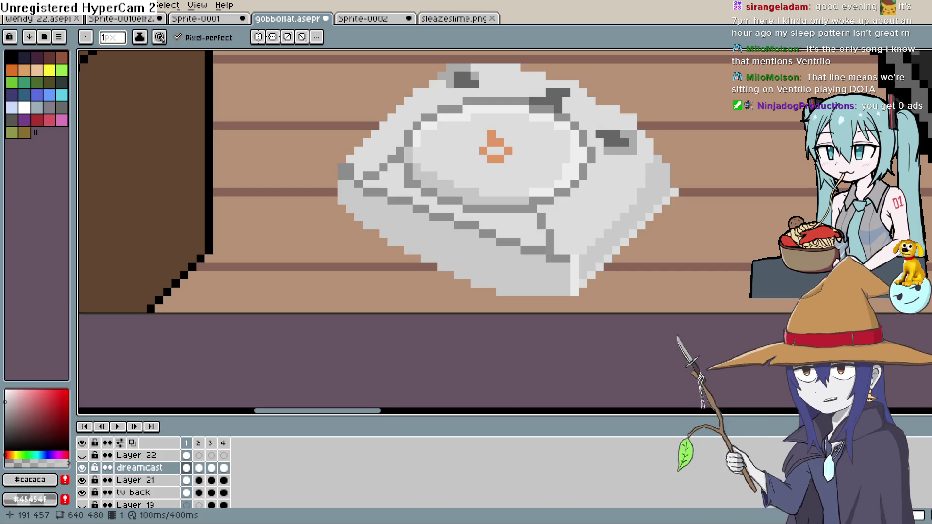
Zoom out from the Dreamcast close-up to see it beside the TV cabinet and laptop.
{"action": "scroll", "coordinate": [640, 243], "scroll_direction": "down", "scroll_amount": 7}
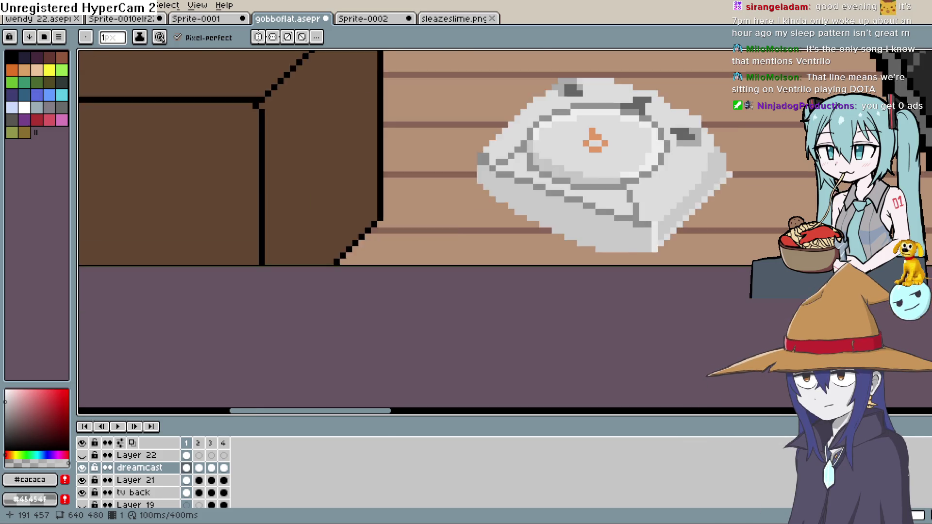
{"action": "scroll", "coordinate": [631, 245], "scroll_direction": "up", "scroll_amount": 7}
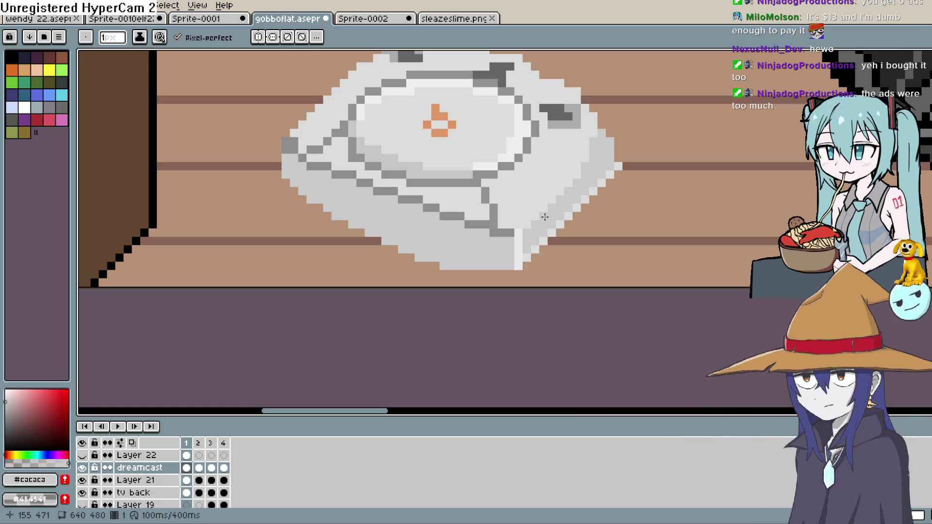
{"action": "scroll", "coordinate": [544, 217], "scroll_direction": "down", "scroll_amount": 1}
{"action": "scroll", "coordinate": [544, 216], "scroll_direction": "down", "scroll_amount": 1}
{"action": "scroll", "coordinate": [544, 217], "scroll_direction": "down", "scroll_amount": 3}
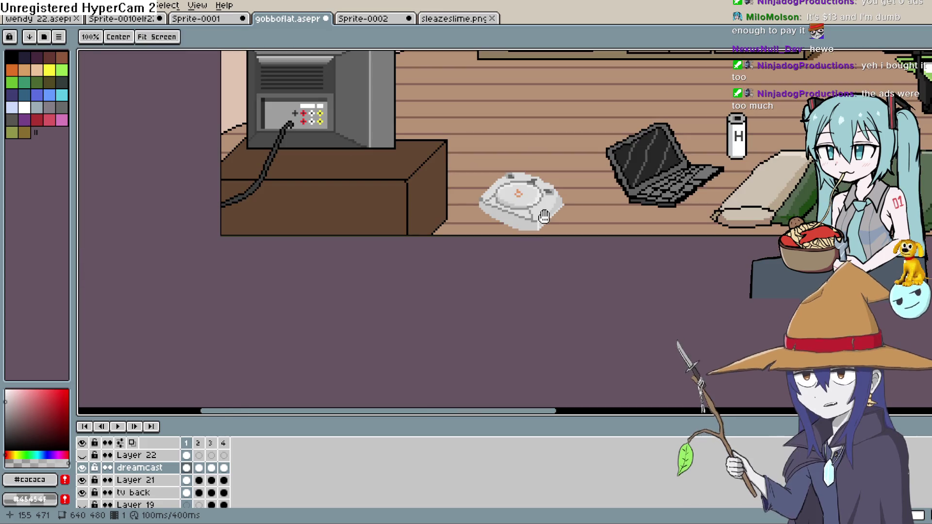
{"action": "mouse_move", "coordinate": [561, 197]}
{"action": "left_mouse_down"}
{"action": "mouse_move", "coordinate": [543, 198]}
{"action": "mouse_move", "coordinate": [537, 225]}
{"action": "mouse_move", "coordinate": [545, 238]}
{"action": "left_mouse_up"}
{"action": "key", "text": "r"}
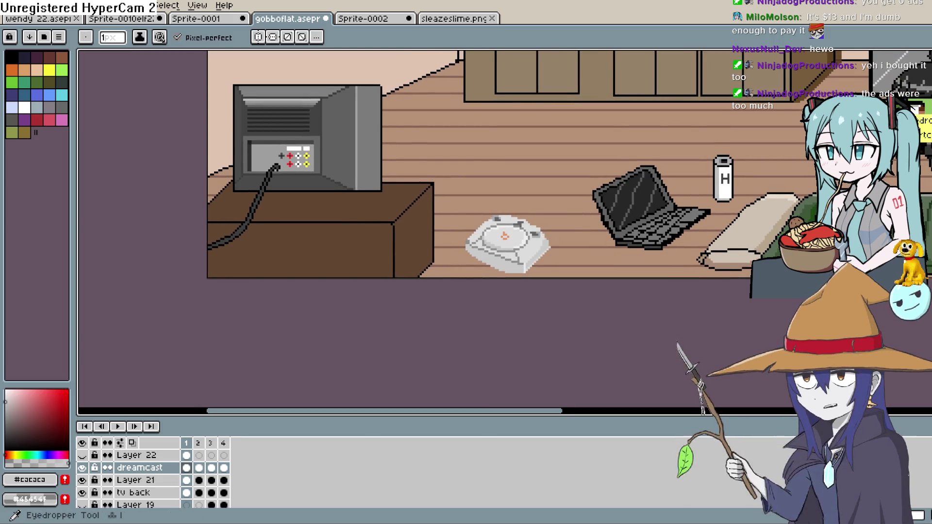
{"action": "key", "text": "i"}
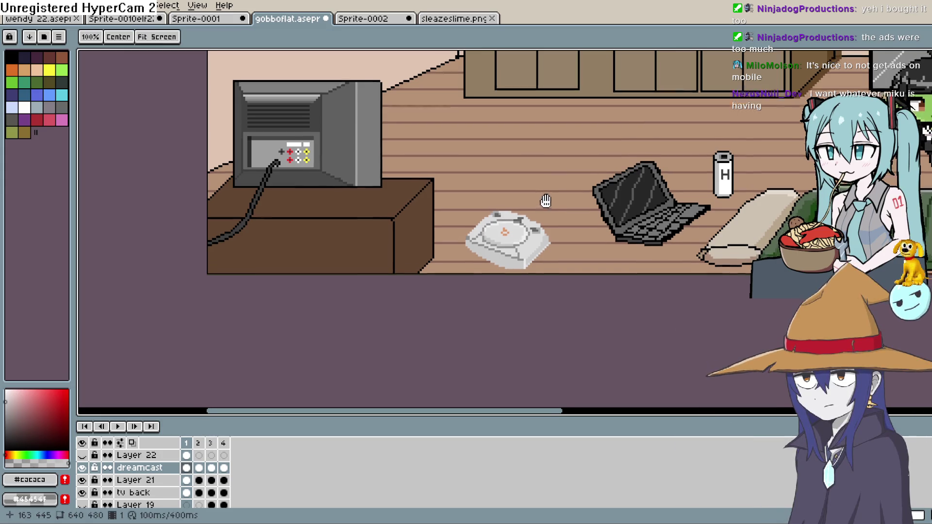
{"action": "left_click_drag", "start_coordinate": [545, 199], "coordinate": [545, 154]}
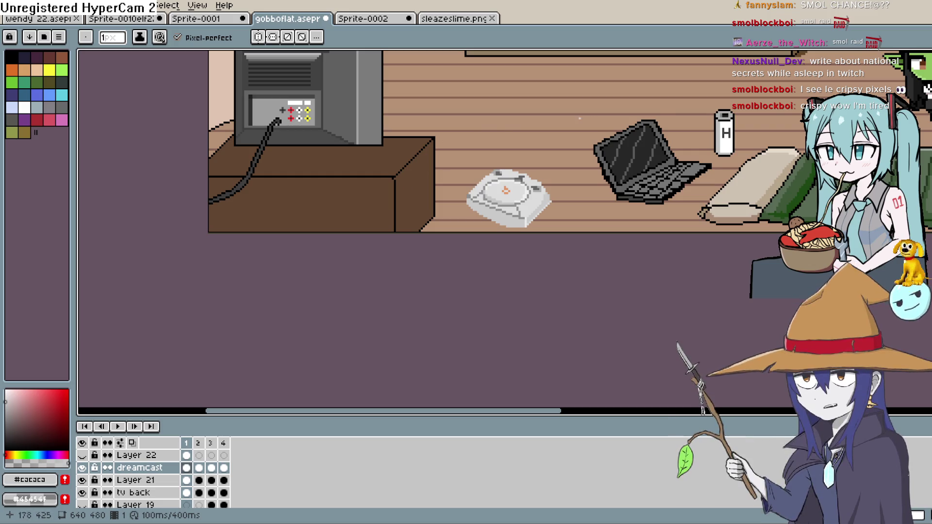
{"action": "scroll", "coordinate": [477, 233], "scroll_direction": "down", "scroll_amount": 2}
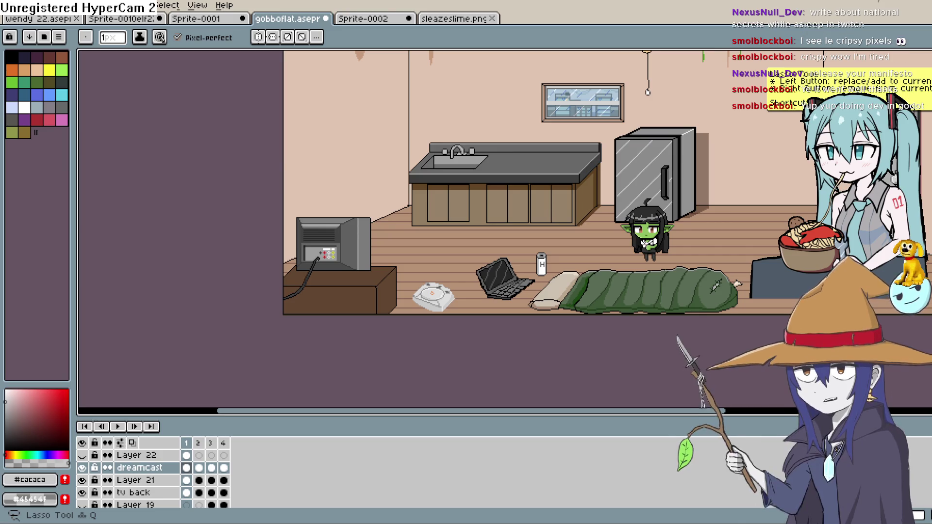
Switch from Aseprite to the Construct 3 goblin game project.
{"action": "key", "text": "alt+Tab"}
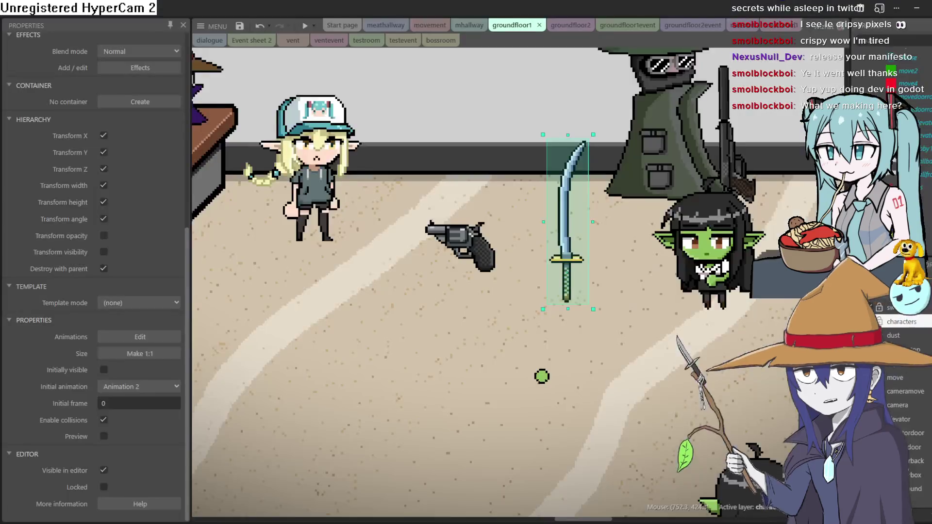
Drag the green-hooded wizard below the groundfloor1 layout and start a game preview.
{"action": "scroll", "coordinate": [536, 254], "scroll_direction": "down", "scroll_amount": 2}
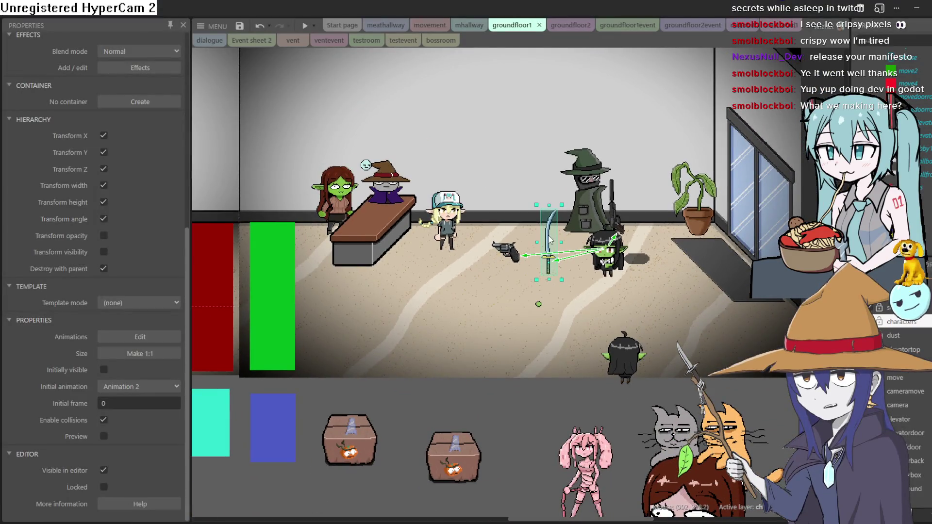
{"action": "scroll", "coordinate": [504, 269], "scroll_direction": "up", "scroll_amount": 2}
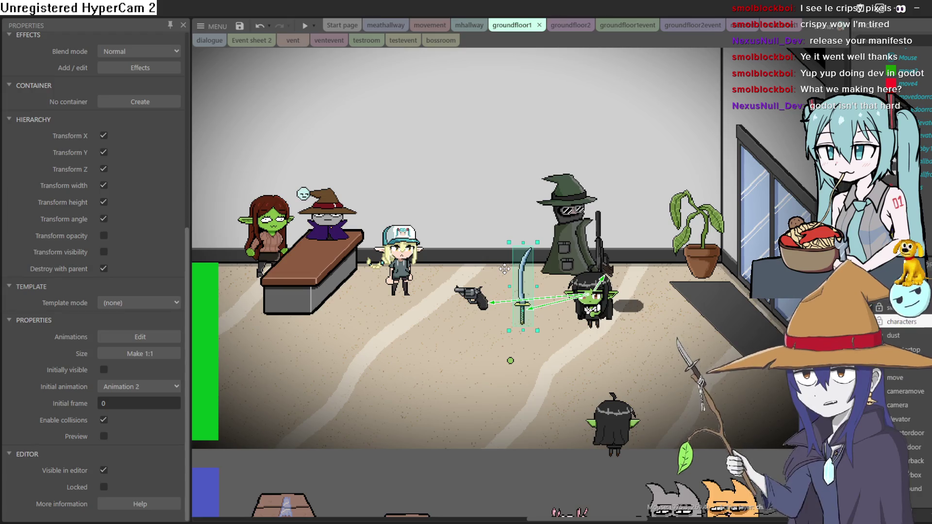
{"action": "left_click", "coordinate": [561, 261]}
{"action": "mouse_move", "coordinate": [561, 255]}
{"action": "left_mouse_down"}
{"action": "mouse_move", "coordinate": [464, 507]}
{"action": "mouse_move", "coordinate": [485, 429]}
{"action": "left_mouse_up"}
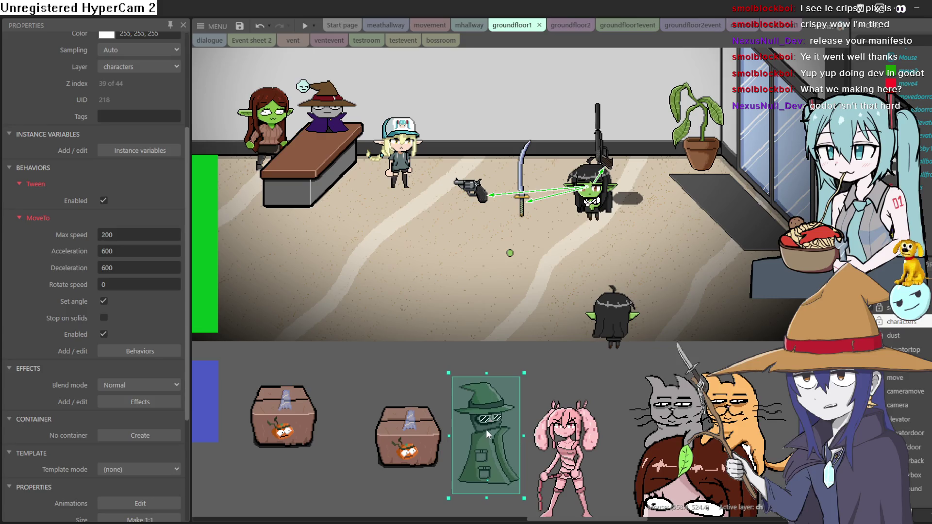
{"action": "left_click", "coordinate": [305, 26]}
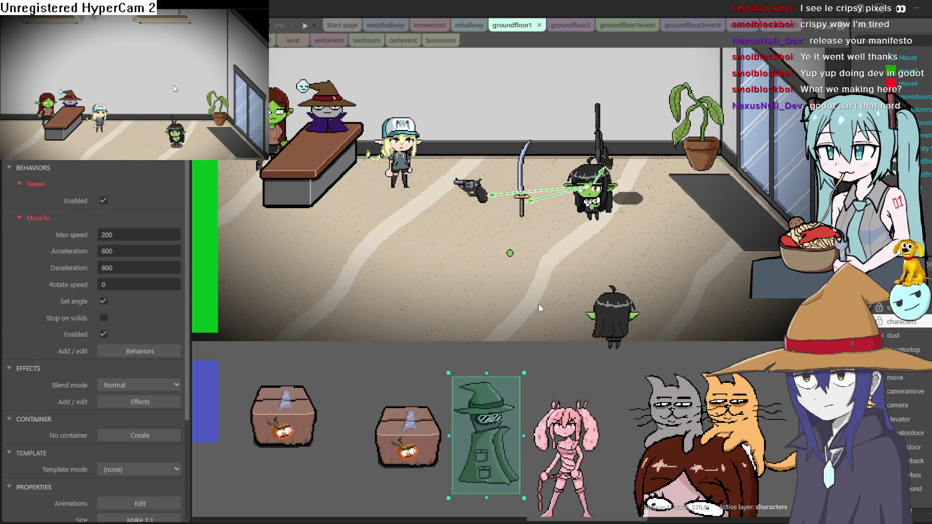
Walk and crawl the goblin gunner back and forth across the reception.
{"action": "key", "text": "Right"}
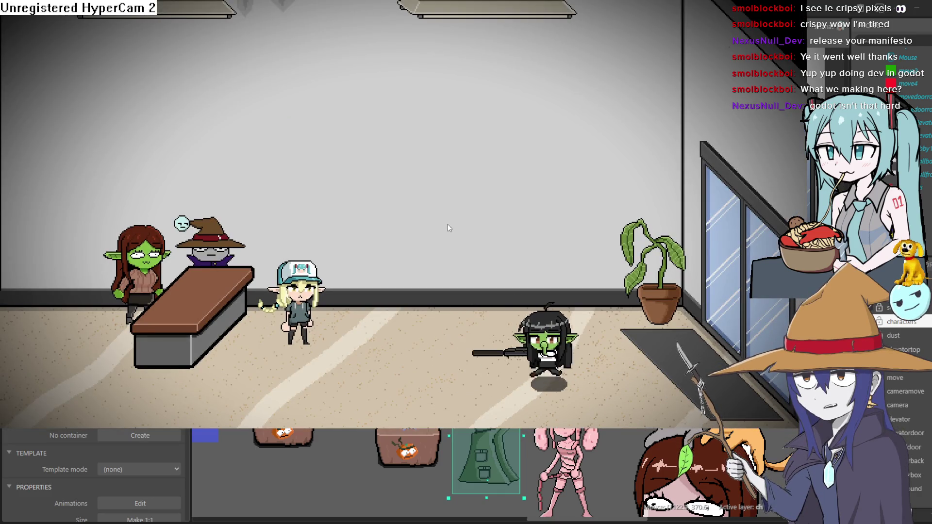
{"action": "key", "text": "Left"}
{"action": "key", "text": "Down"}
{"action": "key", "text": "Right"}
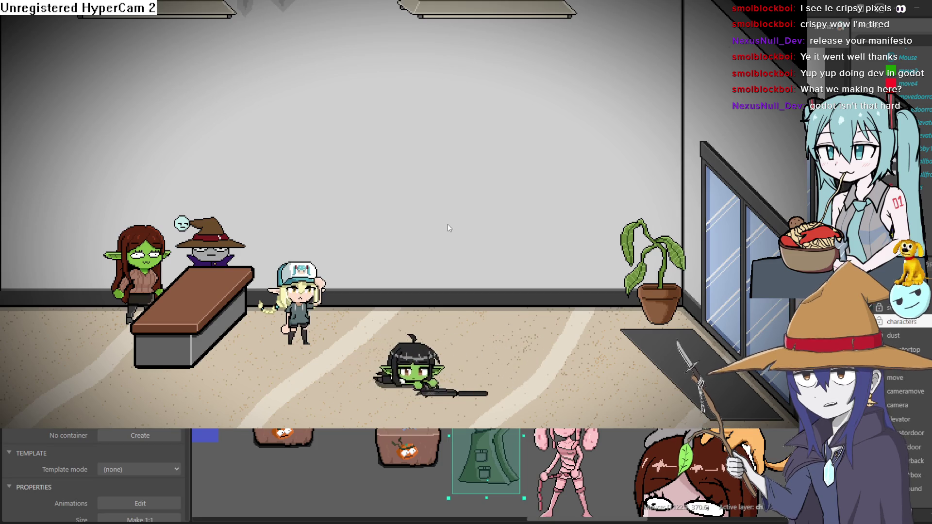
{"action": "key", "text": "Left"}
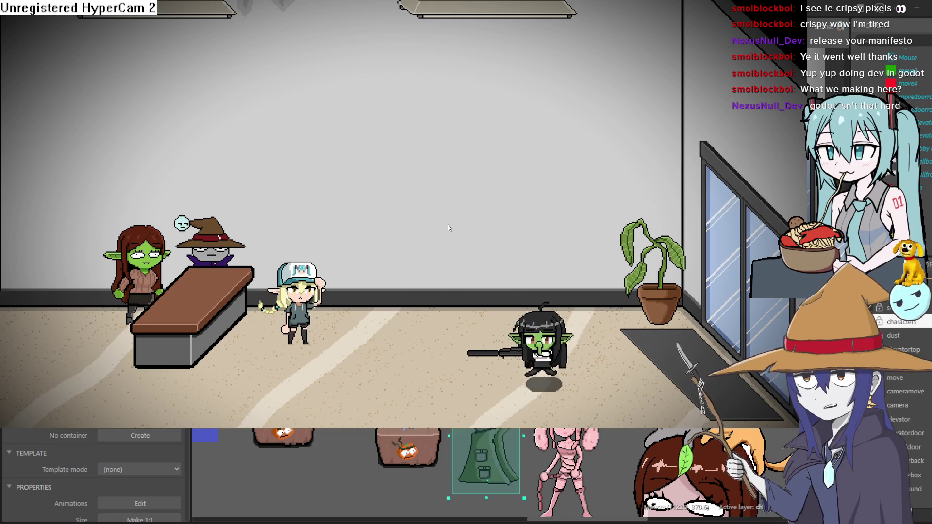
{"action": "key", "text": "Down"}
{"action": "key", "text": "Left"}
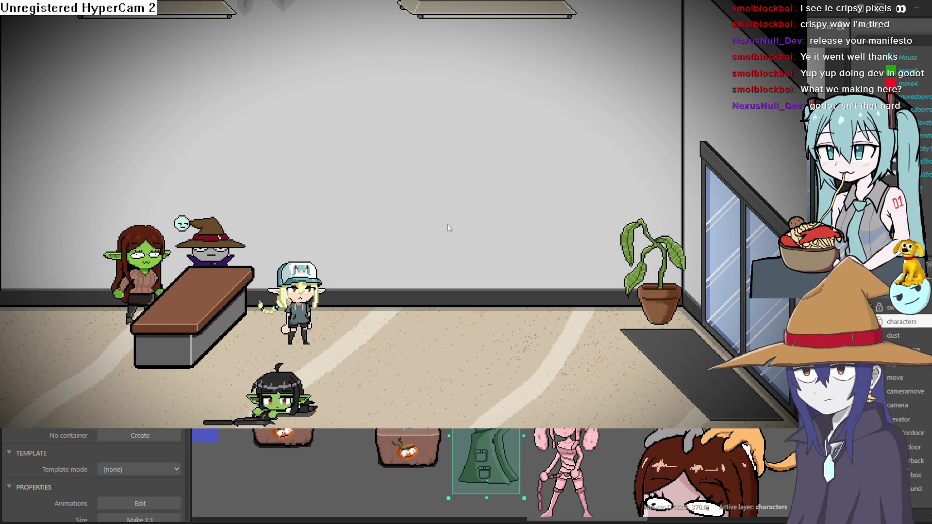
Enter the elevator lobby, shoot the pink zombie, and head toward the left door.
{"action": "key", "text": "Left"}
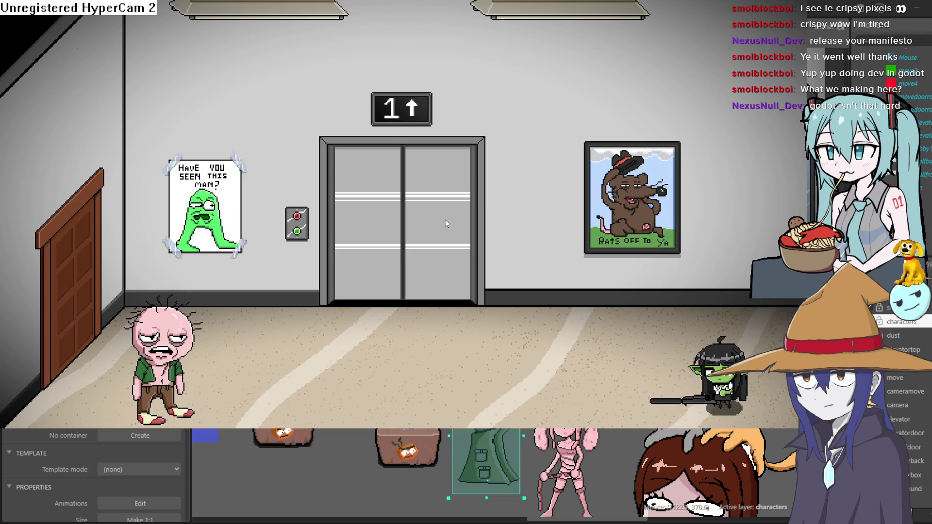
{"action": "key", "text": "Left"}
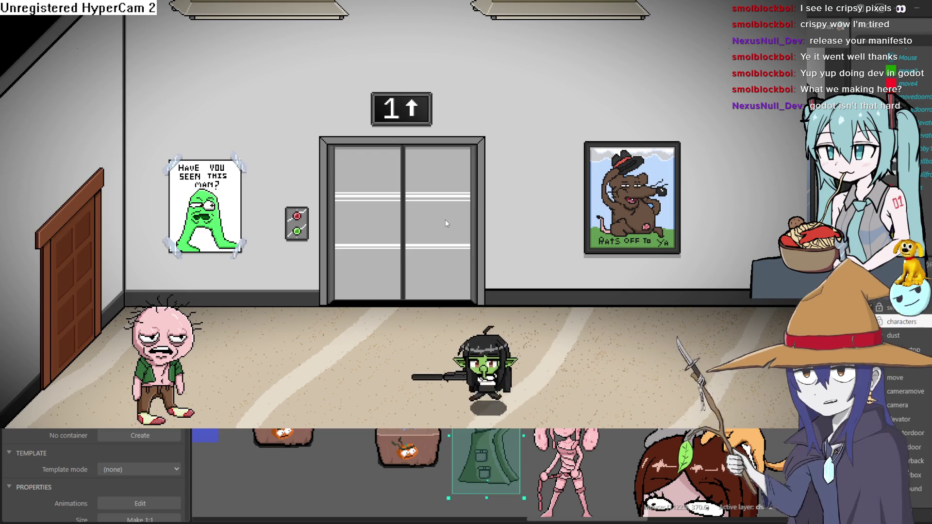
{"action": "key", "text": "Right"}
{"action": "key", "text": "Left"}
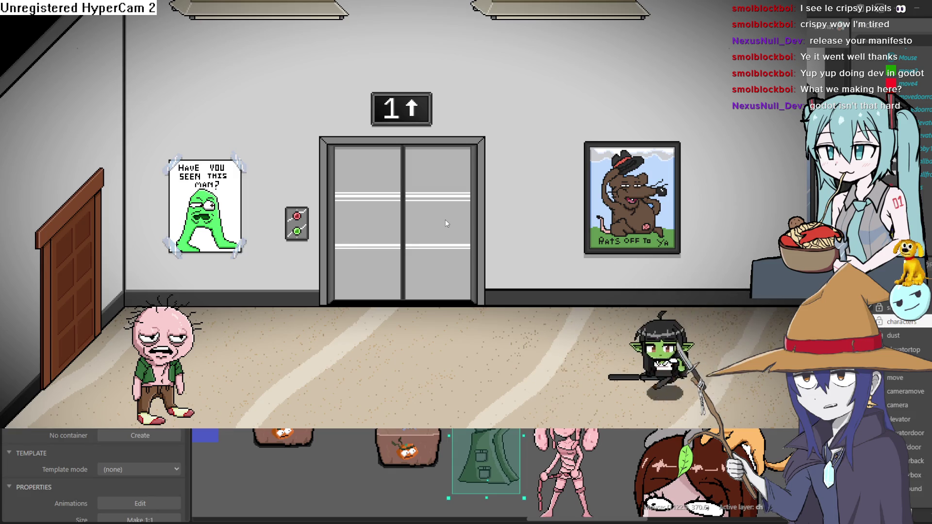
{"action": "key", "text": "Right"}
{"action": "key", "text": "Left"}
{"action": "key", "text": "Down"}
{"action": "key", "text": "Left"}
{"action": "key", "text": "Up"}
{"action": "key", "text": "Left"}
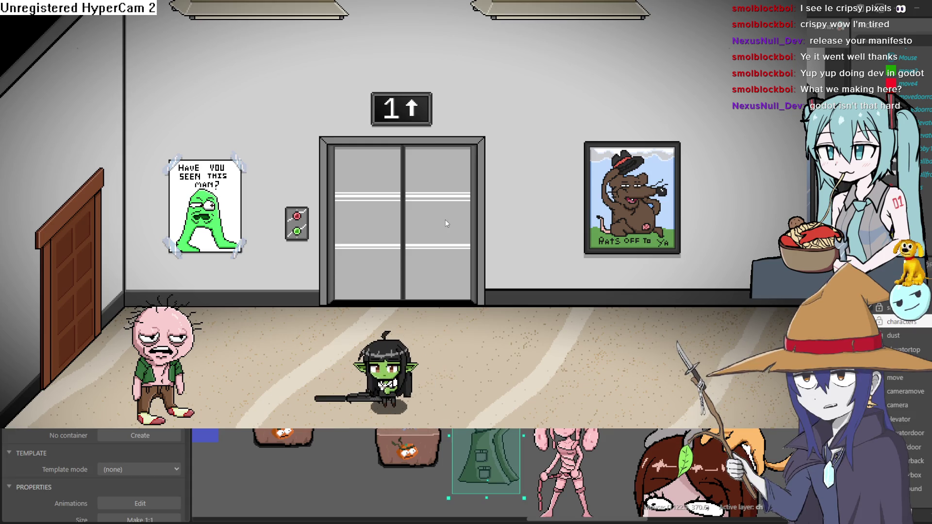
{"action": "key", "text": "space"}
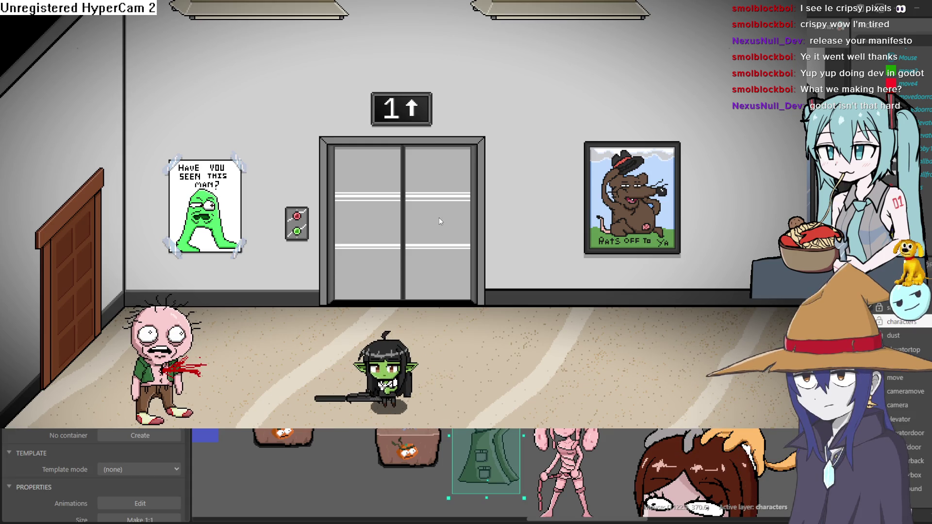
{"action": "key", "text": "Right"}
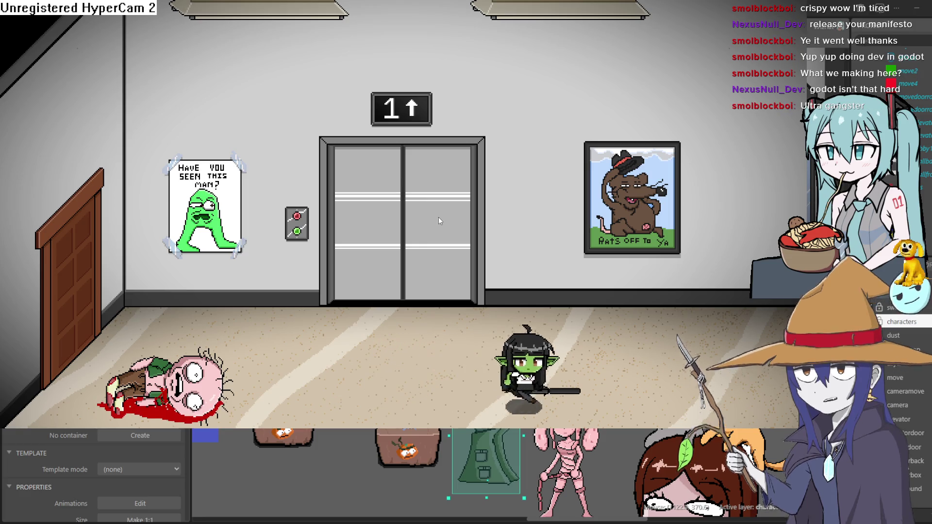
{"action": "key", "text": "Left"}
{"action": "key", "text": "Up"}
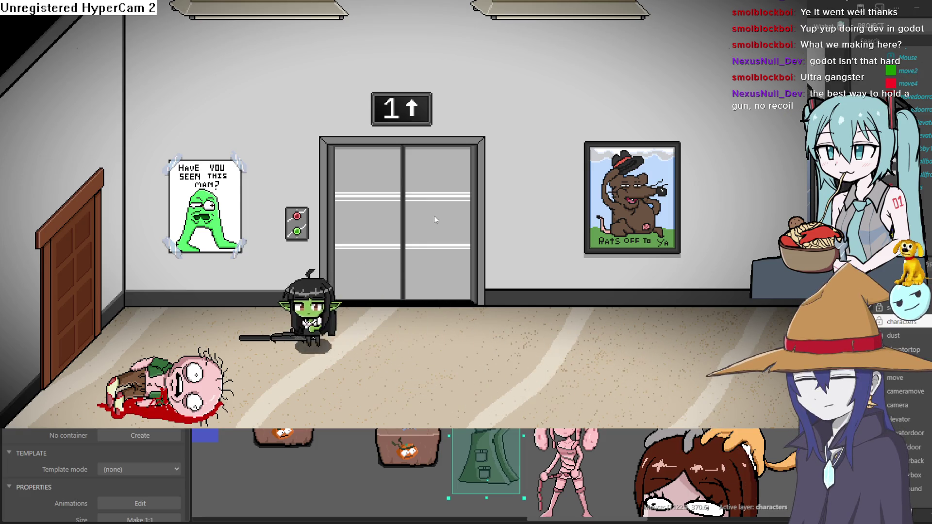
Roam the break room past the slime, ghost, water cooler and mop man.
{"action": "key", "text": "Left"}
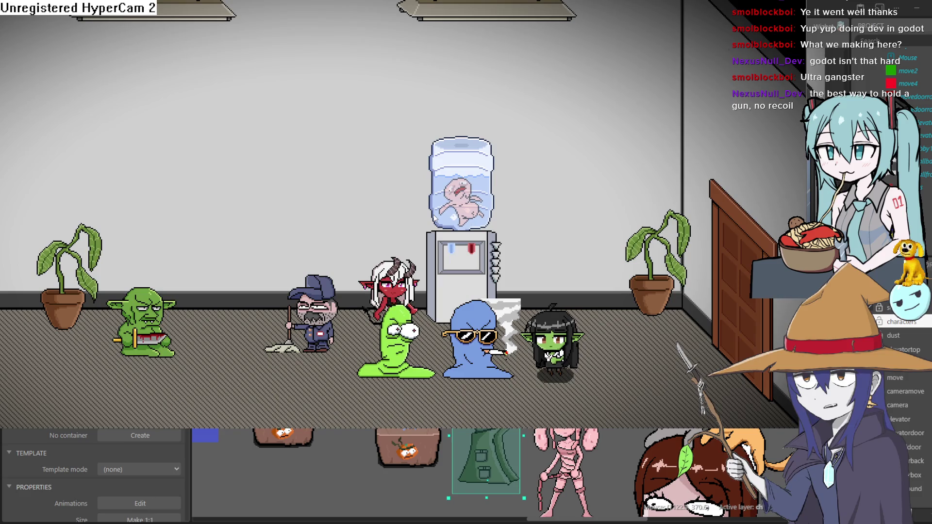
{"action": "key", "text": "Down"}
{"action": "key", "text": "Left"}
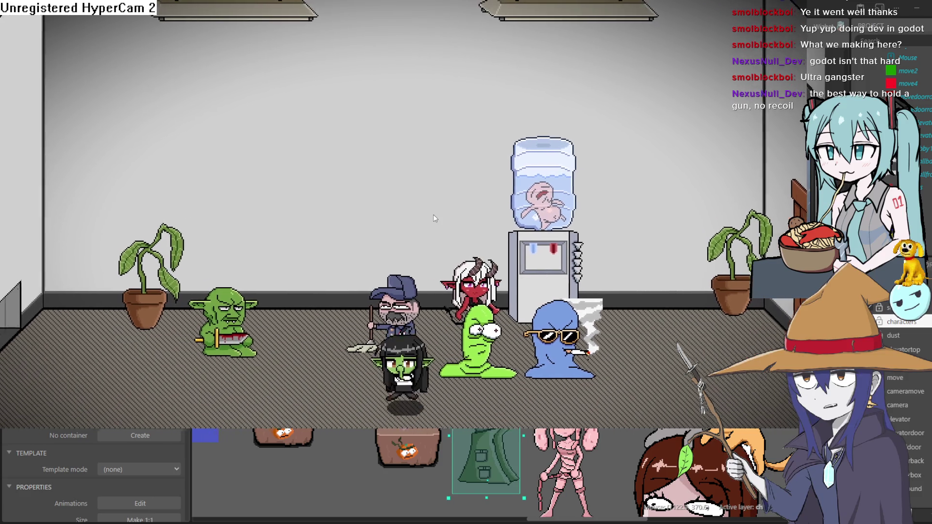
{"action": "key", "text": "Right"}
{"action": "key", "text": "Up"}
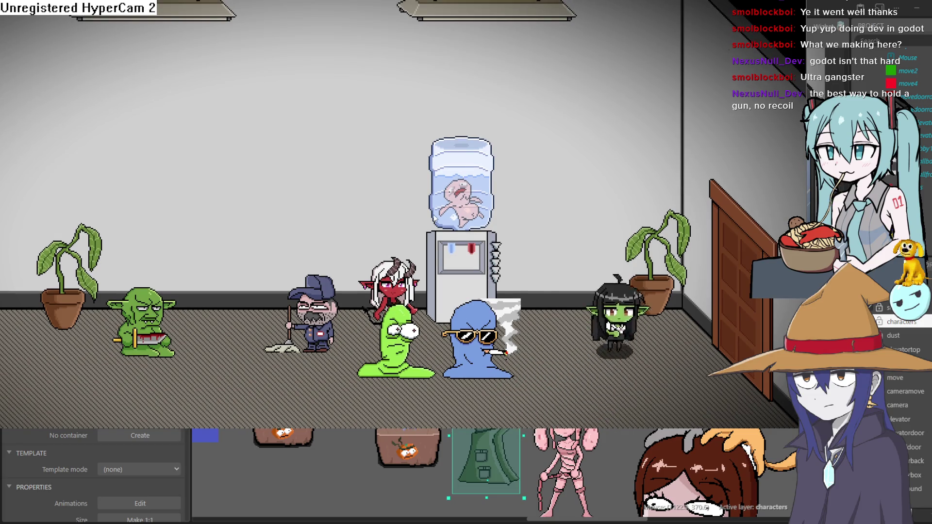
{"action": "key", "text": "Left"}
{"action": "key", "text": "Up"}
{"action": "key", "text": "Down"}
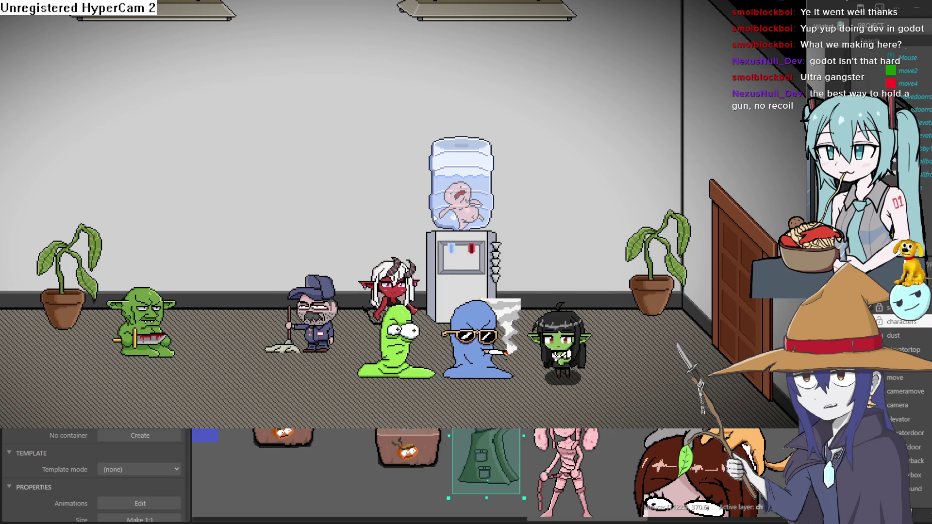
{"action": "key", "text": "Up"}
{"action": "key", "text": "Left"}
{"action": "key", "text": "Down"}
{"action": "key", "text": "Left"}
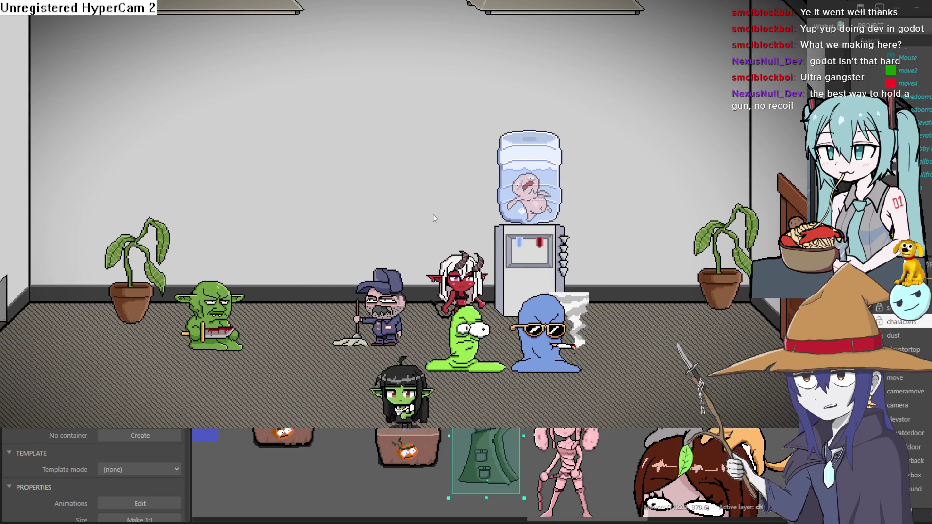
{"action": "key", "text": "Up"}
{"action": "key", "text": "Left"}
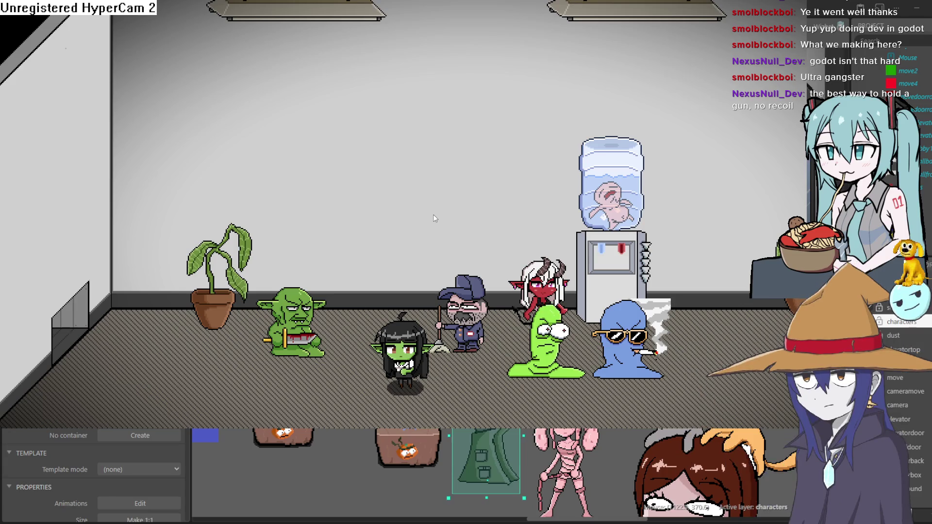
Crawl through the dark corridor past the white ghost into the bright room, then leave fullscreen.
{"action": "key", "text": "Left"}
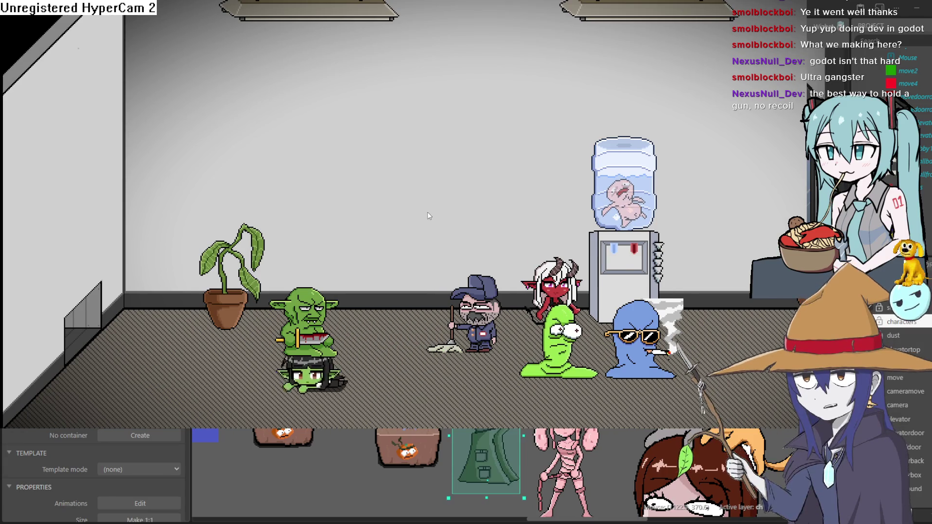
{"action": "key", "text": "Left"}
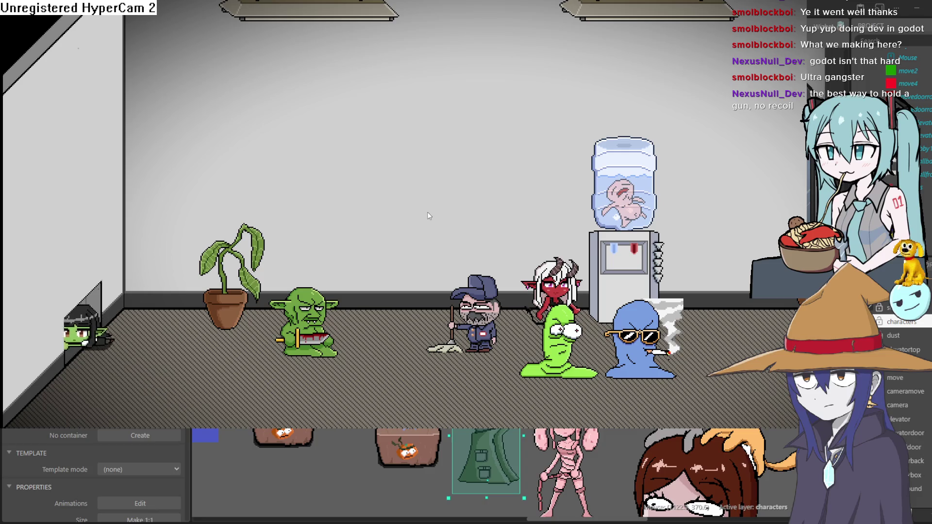
{"action": "key", "text": "Left"}
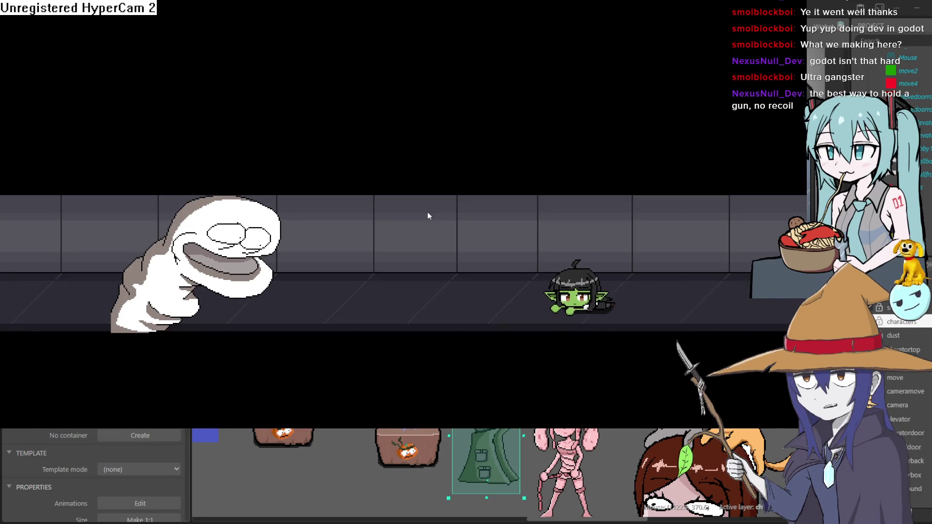
{"action": "key", "text": "Left"}
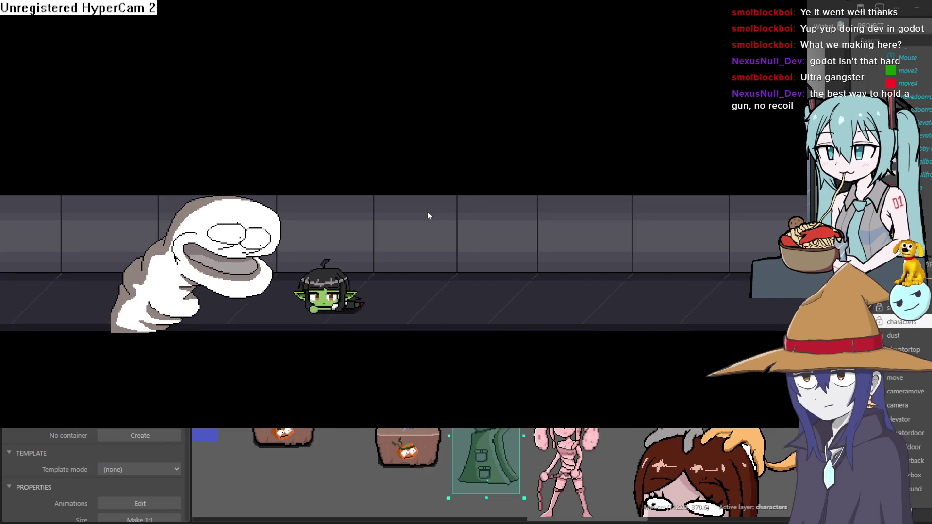
{"action": "key", "text": "Left"}
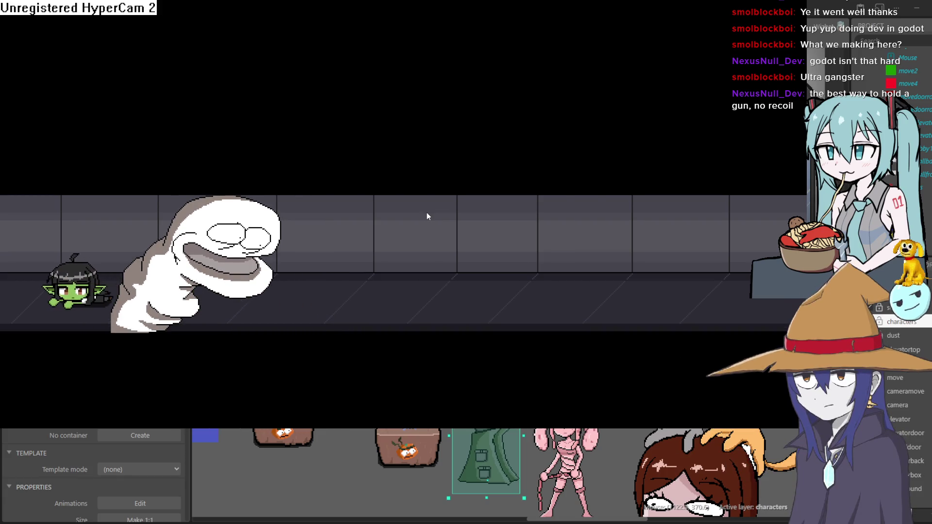
{"action": "key", "text": "Left"}
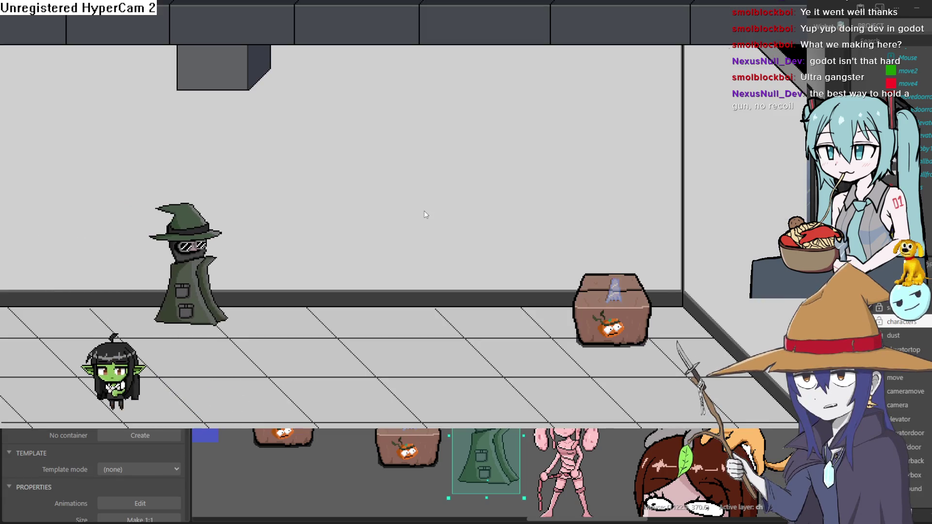
{"action": "key", "text": "Up"}
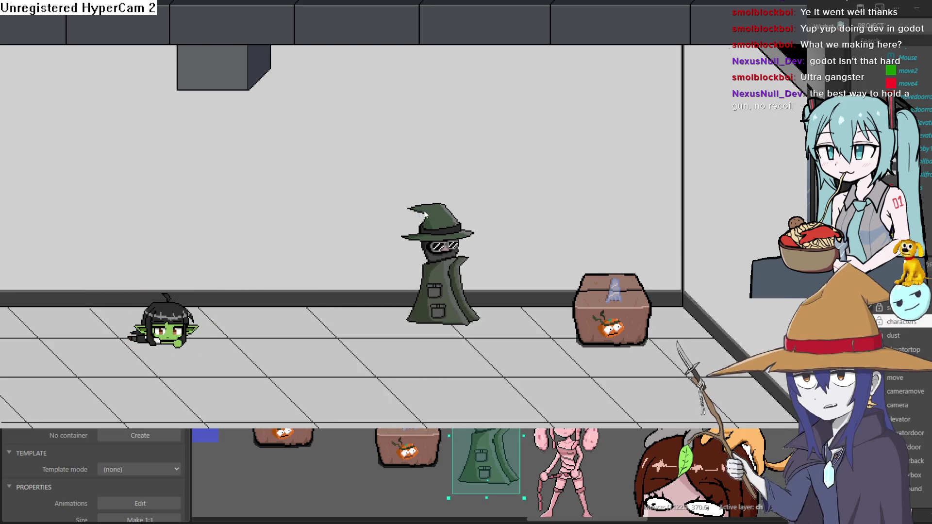
{"action": "key", "text": "Right"}
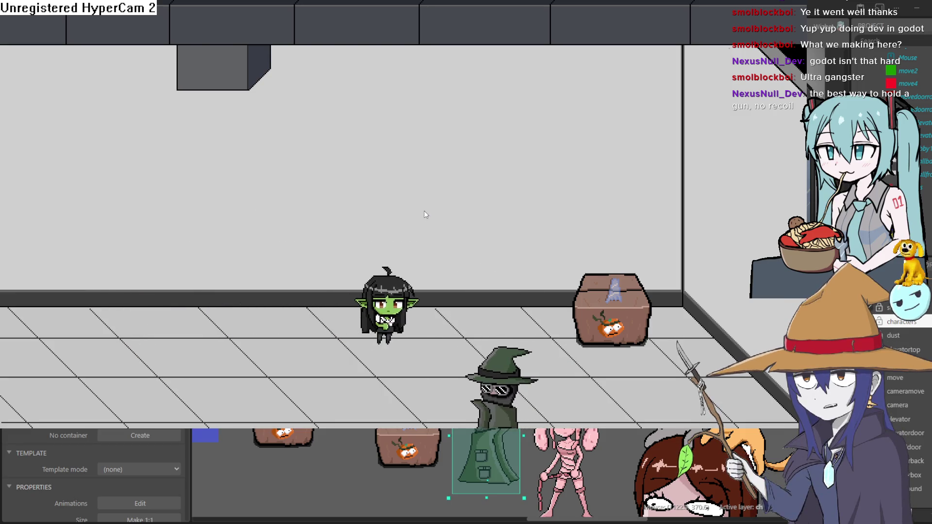
{"action": "key", "text": "Left"}
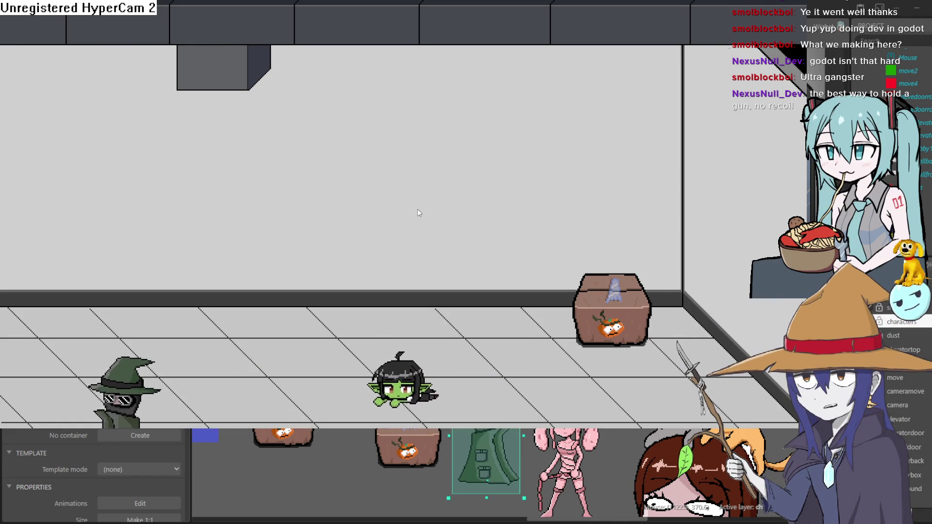
{"action": "key", "text": "Escape"}
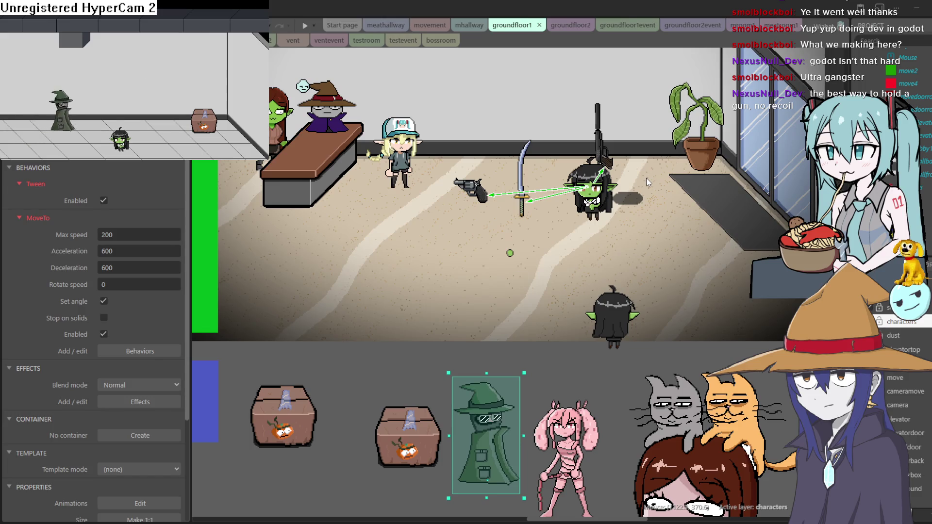
Close the game window, rerun the level preview, leave fullscreen, and return to Aseprite.
{"action": "key", "text": "alt+F4"}
{"action": "left_click", "coordinate": [303, 27]}
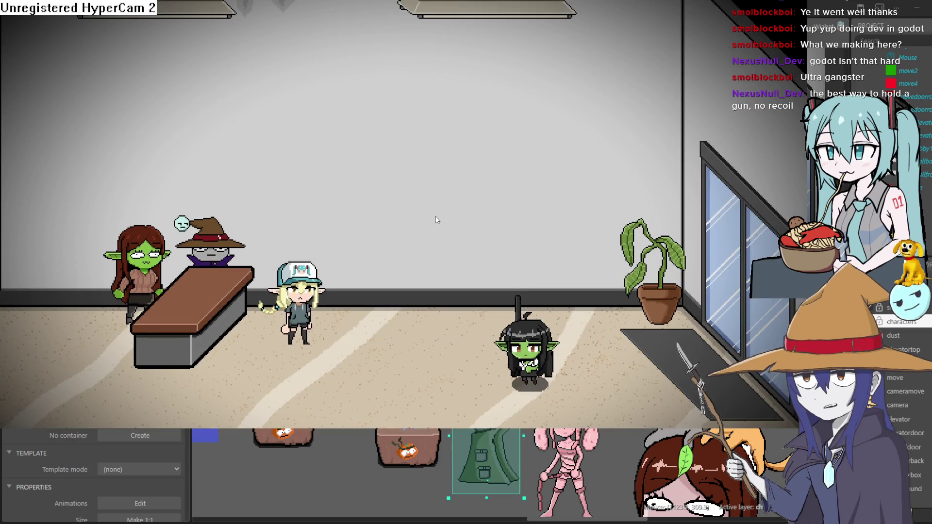
{"action": "key", "text": "Escape"}
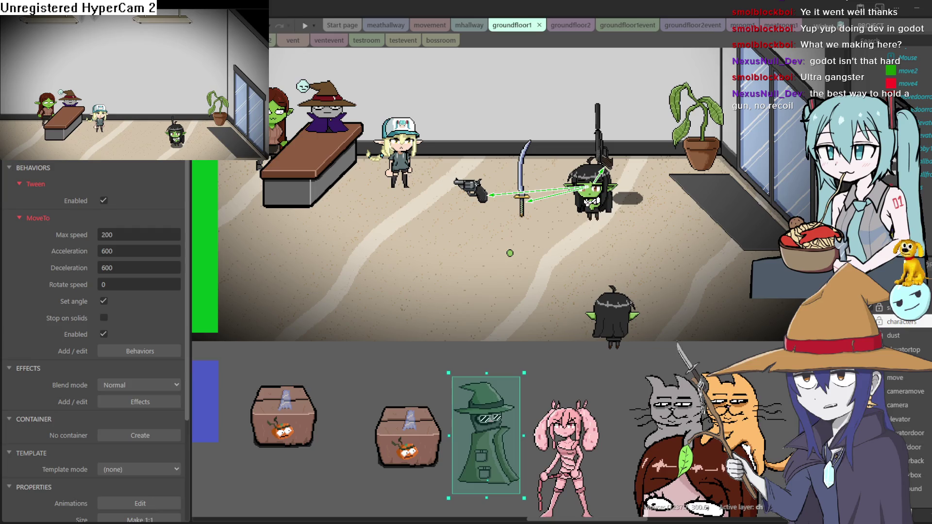
{"action": "key", "text": "alt+Tab"}
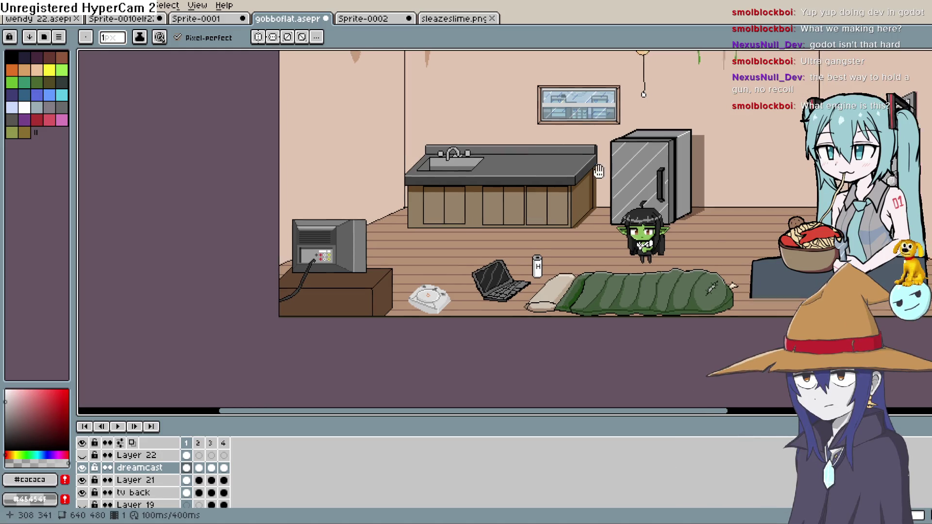
{"action": "scroll", "coordinate": [529, 214], "scroll_direction": "up", "scroll_amount": 2}
{"action": "scroll", "coordinate": [334, 329], "scroll_direction": "up", "scroll_amount": 2}
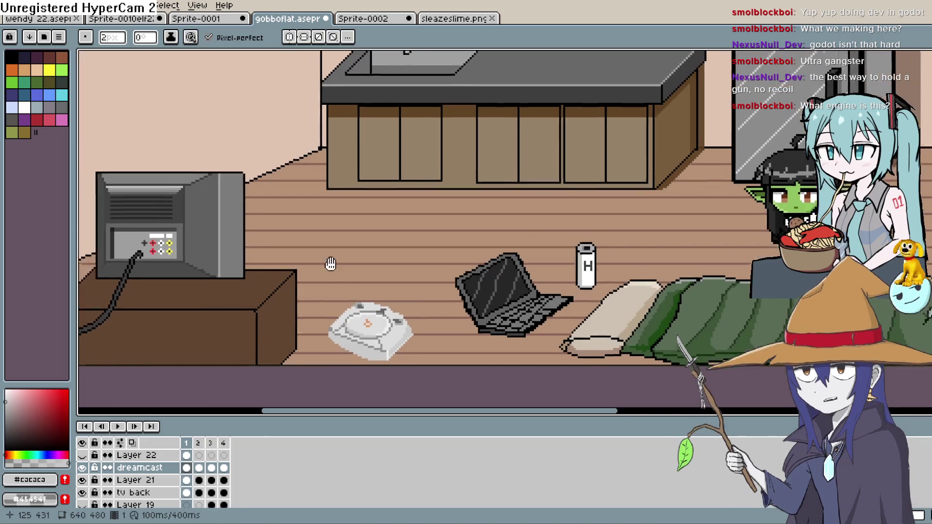
{"action": "scroll", "coordinate": [328, 263], "scroll_direction": "left", "scroll_amount": 5}
{"action": "scroll", "coordinate": [575, 203], "scroll_direction": "up", "scroll_amount": 1}
{"action": "scroll", "coordinate": [615, 196], "scroll_direction": "down", "scroll_amount": 2}
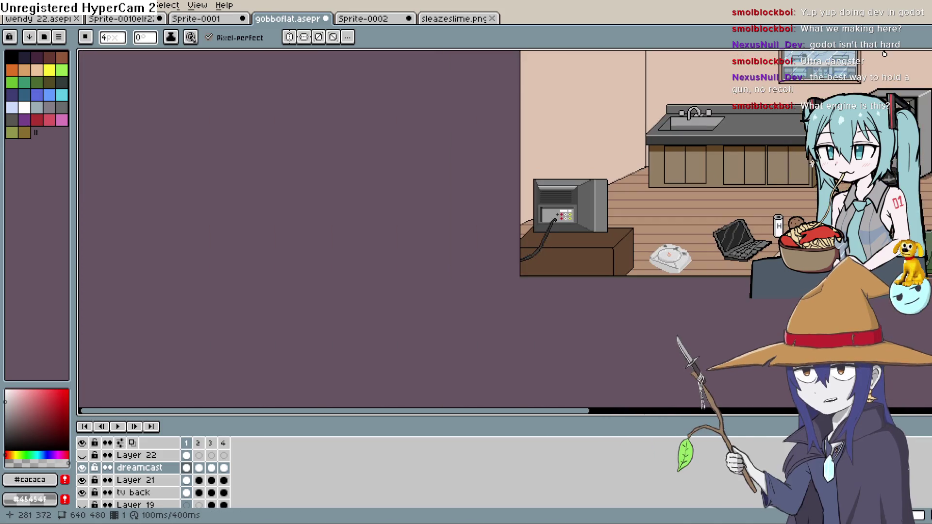
{"action": "scroll", "coordinate": [563, 202], "scroll_direction": "right", "scroll_amount": 5}
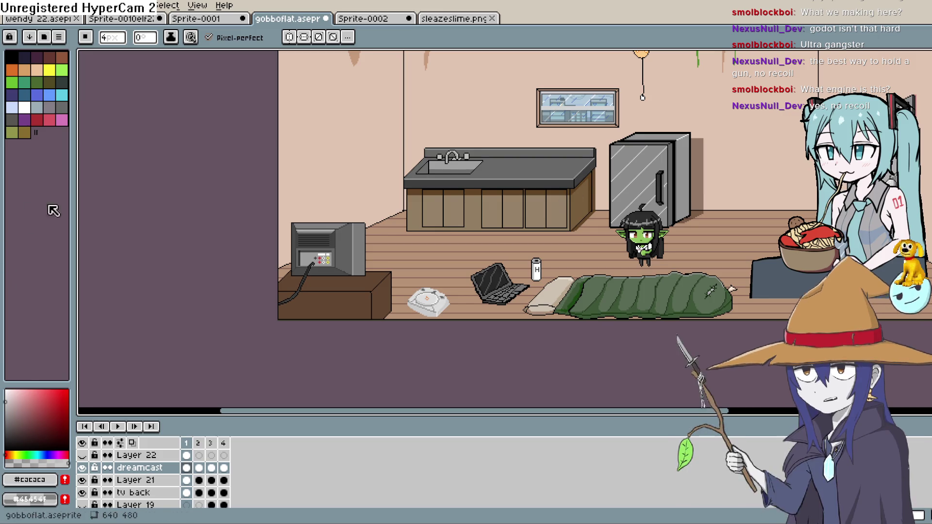
{"action": "key", "text": "alt+Tab"}
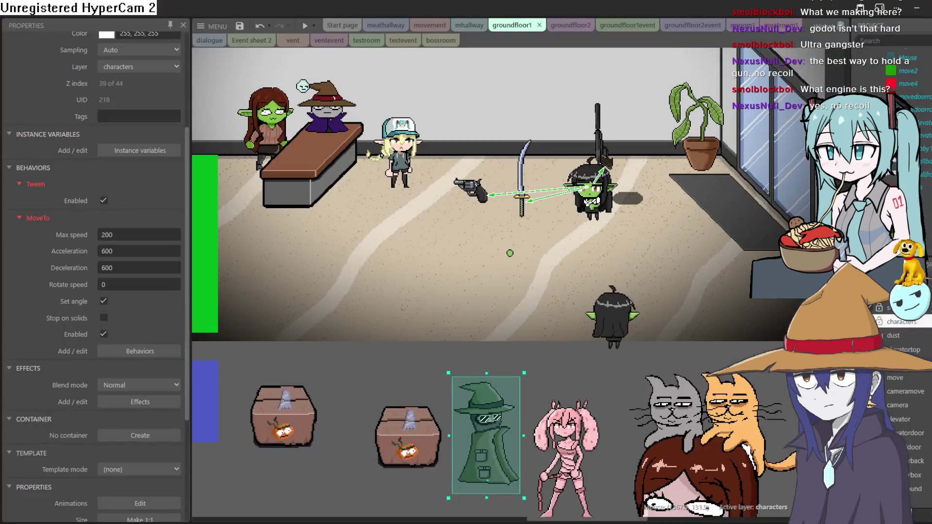
Zoom over the groundfloor1 hallway layout, then view the groundfloor2 and testroom layouts.
{"action": "scroll", "coordinate": [462, 276], "scroll_direction": "up", "scroll_amount": 3}
{"action": "scroll", "coordinate": [493, 280], "scroll_direction": "up", "scroll_amount": 2}
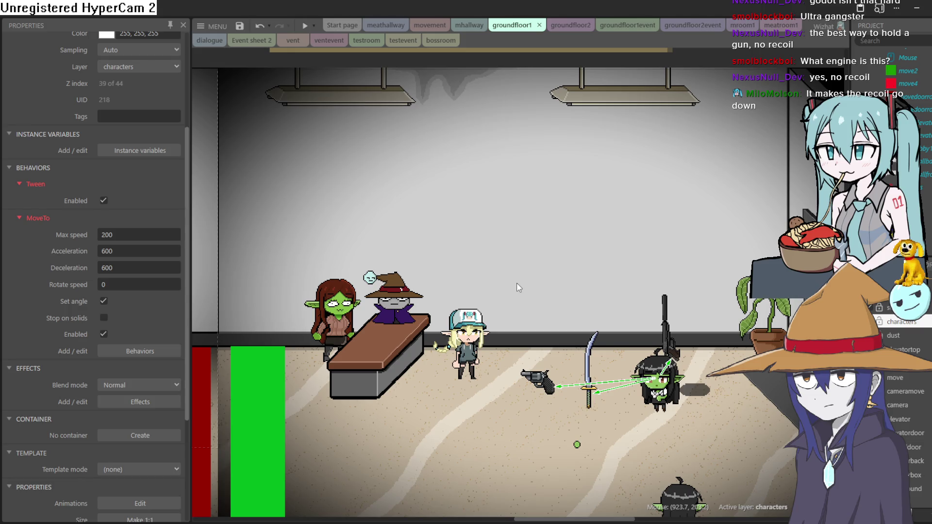
{"action": "scroll", "coordinate": [516, 283], "scroll_direction": "down", "scroll_amount": 5}
{"action": "scroll", "coordinate": [512, 275], "scroll_direction": "up", "scroll_amount": 3}
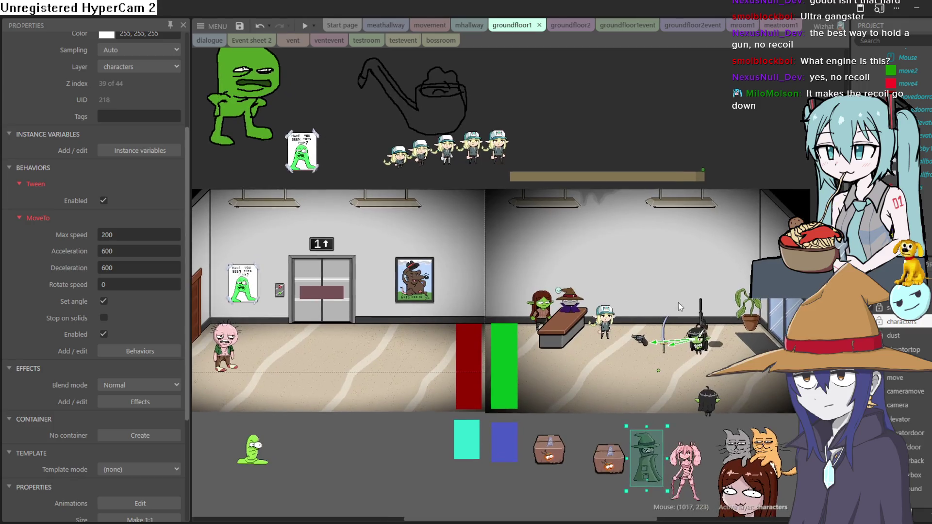
{"action": "scroll", "coordinate": [678, 302], "scroll_direction": "up", "scroll_amount": 3}
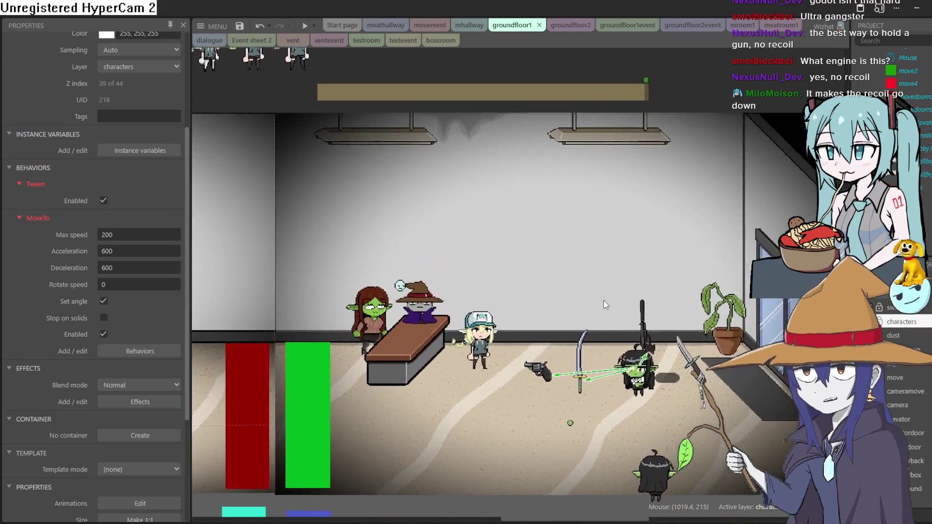
{"action": "scroll", "coordinate": [598, 304], "scroll_direction": "up", "scroll_amount": 1}
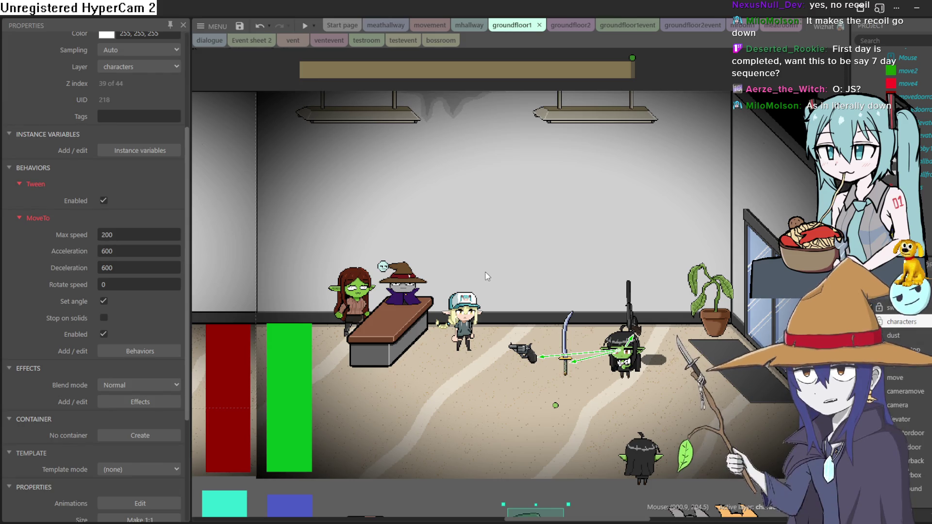
{"action": "left_click", "coordinate": [576, 32]}
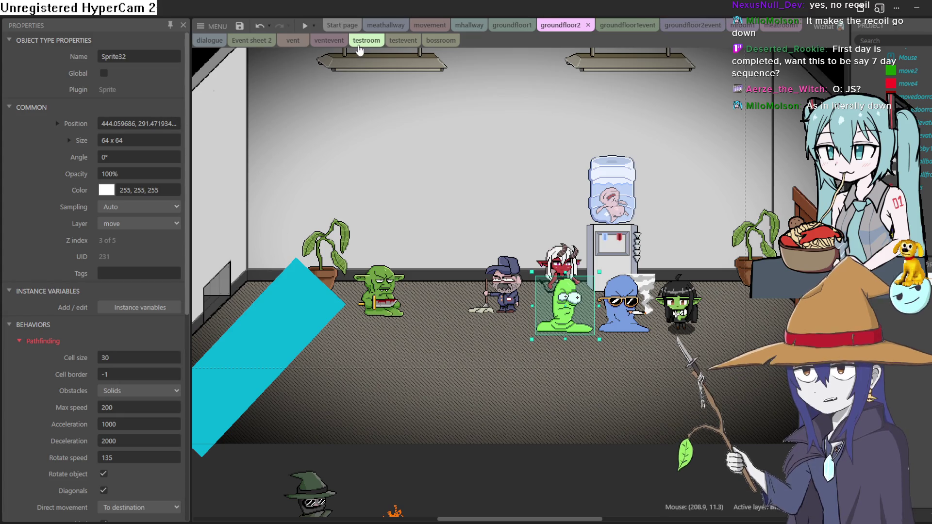
{"action": "left_click", "coordinate": [366, 41]}
Switch through the mhallway event sheet to the movement event sheet.
{"action": "left_click", "coordinate": [458, 25]}
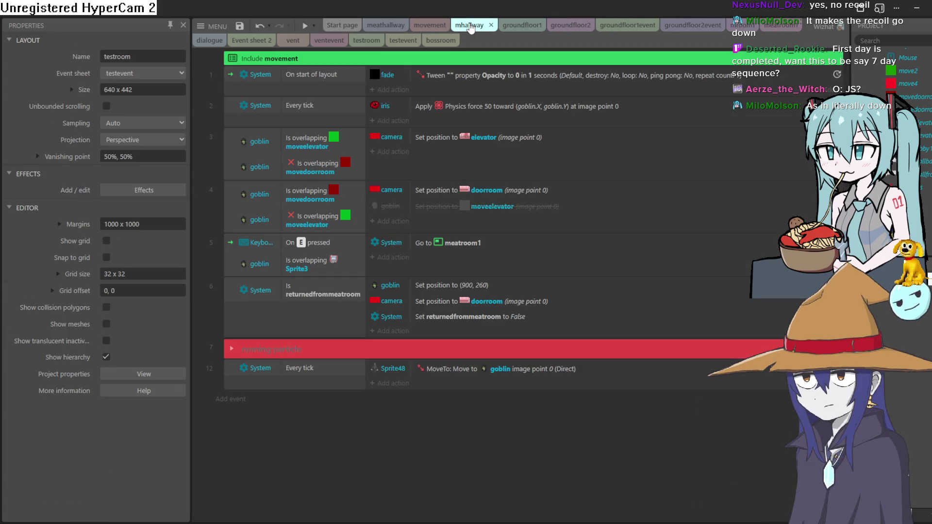
{"action": "left_click", "coordinate": [435, 26]}
{"action": "scroll", "coordinate": [498, 129], "scroll_direction": "up", "scroll_amount": 8}
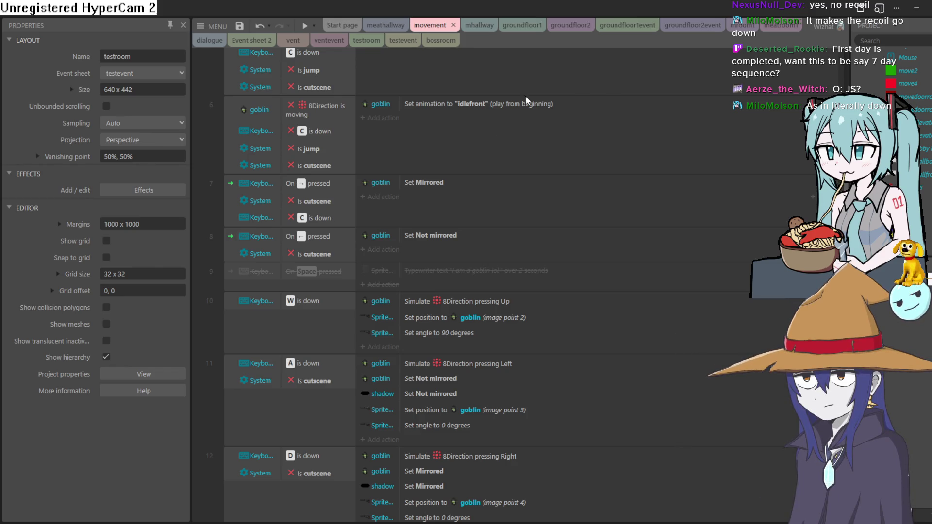
{"action": "scroll", "coordinate": [474, 167], "scroll_direction": "up", "scroll_amount": 4}
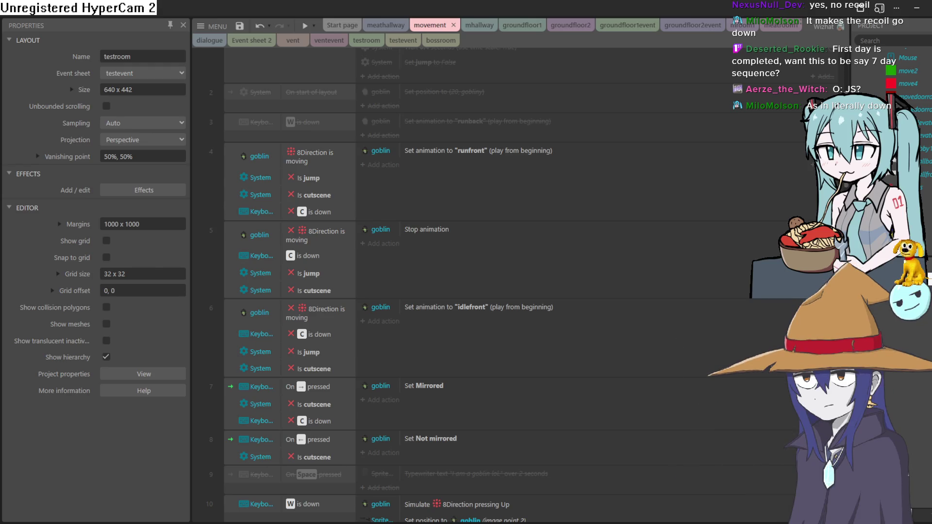
Scroll through the goblin walking, shooting and plant-textbox events, then save the project.
{"action": "scroll", "coordinate": [481, 269], "scroll_direction": "up", "scroll_amount": 4}
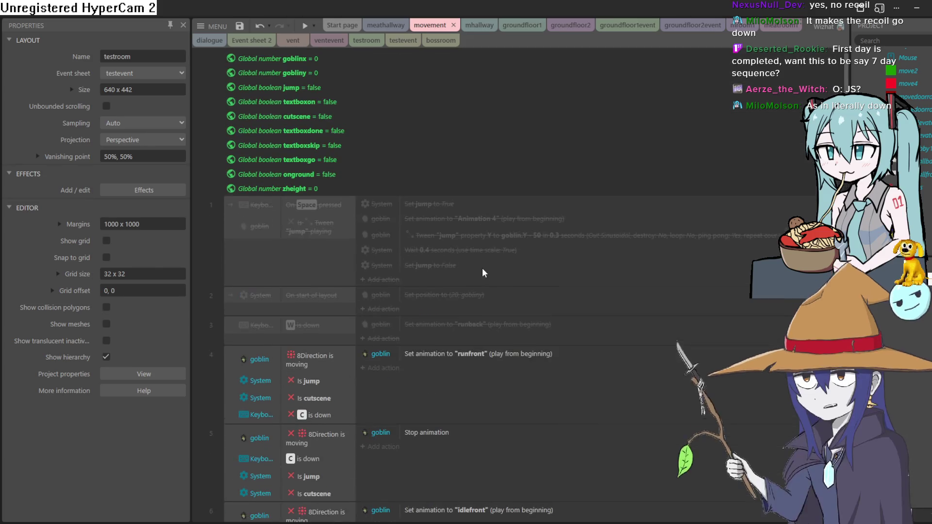
{"action": "scroll", "coordinate": [480, 269], "scroll_direction": "down", "scroll_amount": 6}
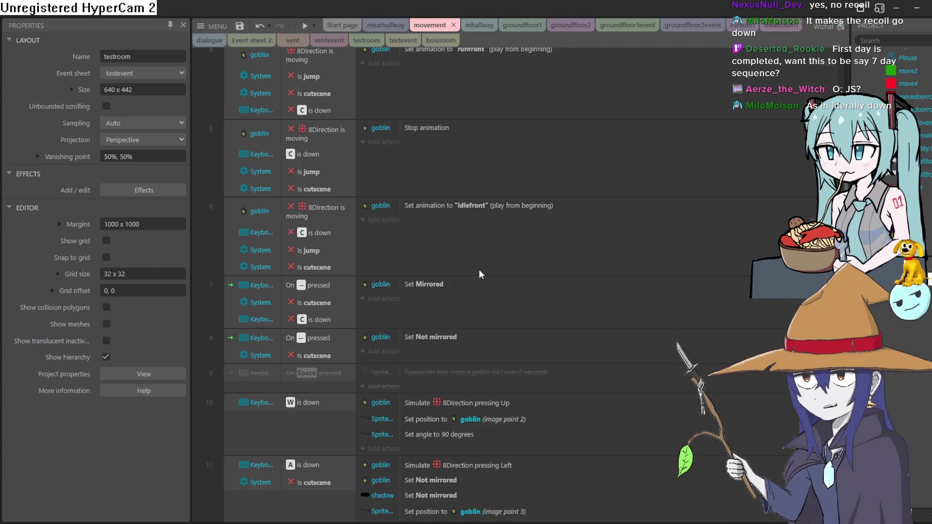
{"action": "scroll", "coordinate": [478, 269], "scroll_direction": "down", "scroll_amount": 6}
{"action": "scroll", "coordinate": [478, 269], "scroll_direction": "down", "scroll_amount": 6}
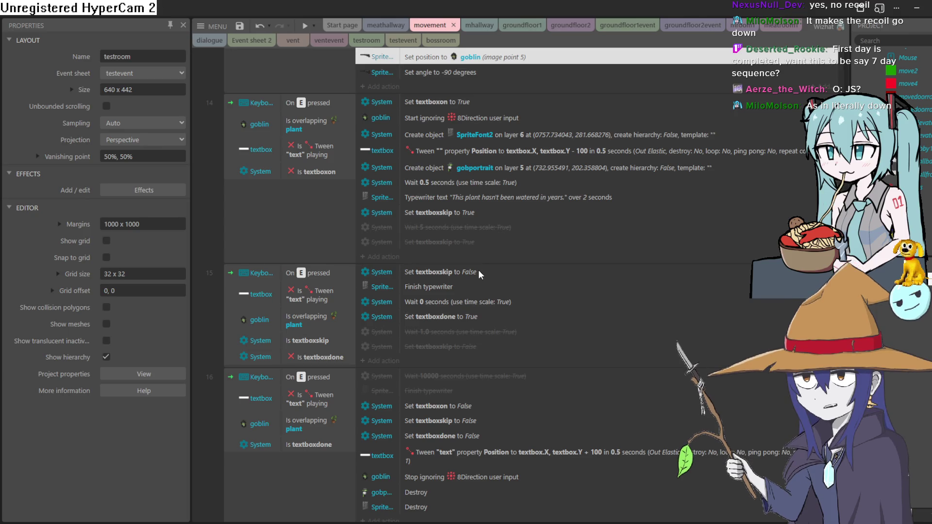
{"action": "scroll", "coordinate": [478, 269], "scroll_direction": "down", "scroll_amount": 4}
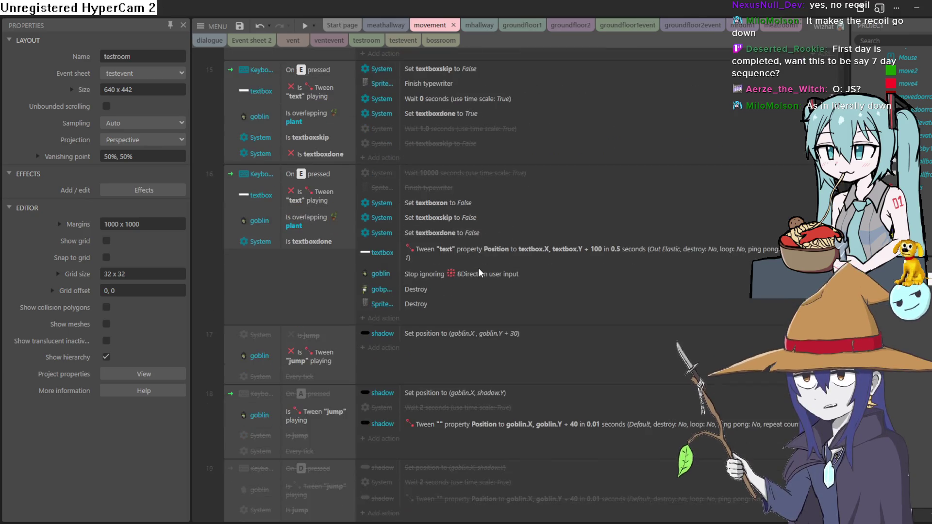
{"action": "scroll", "coordinate": [475, 272], "scroll_direction": "up", "scroll_amount": 2}
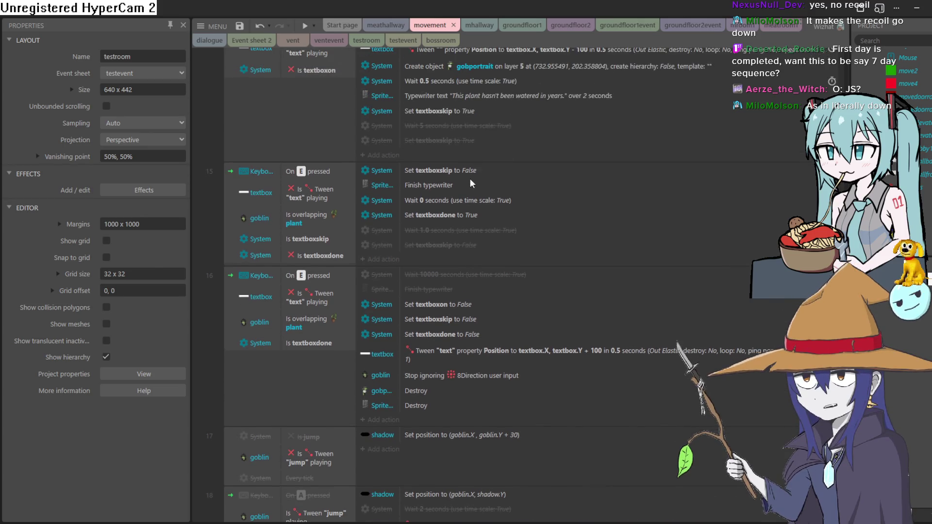
{"action": "scroll", "coordinate": [470, 182], "scroll_direction": "down", "scroll_amount": 15}
{"action": "scroll", "coordinate": [482, 226], "scroll_direction": "up", "scroll_amount": 18}
{"action": "scroll", "coordinate": [497, 346], "scroll_direction": "up", "scroll_amount": 2}
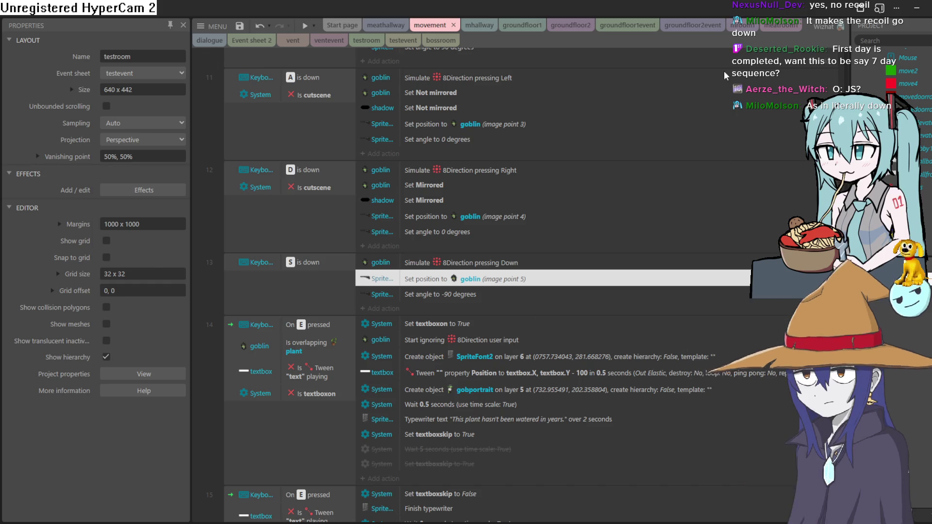
{"action": "left_click", "coordinate": [239, 28]}
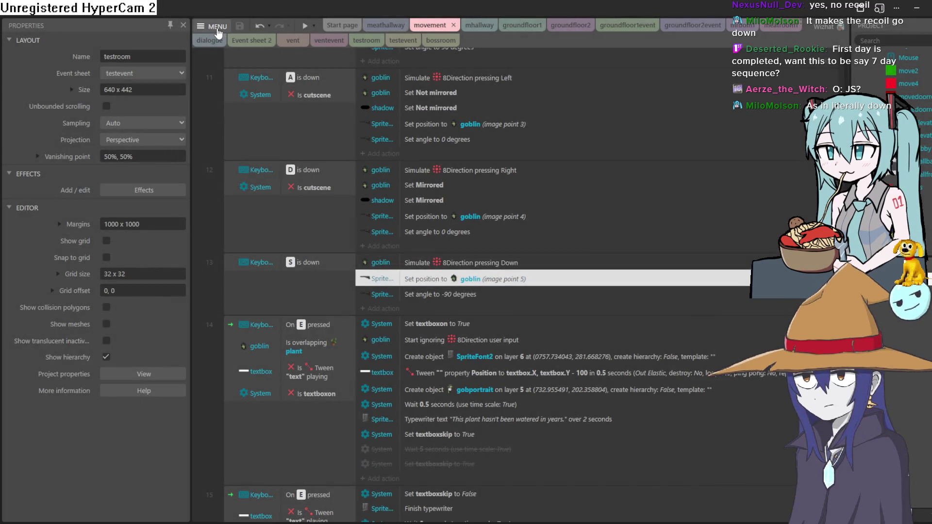
Open the older globgoblin 0.5 project from recent projects, closing the current one.
{"action": "left_click", "coordinate": [217, 32]}
{"action": "mouse_move", "coordinate": [233, 43]}
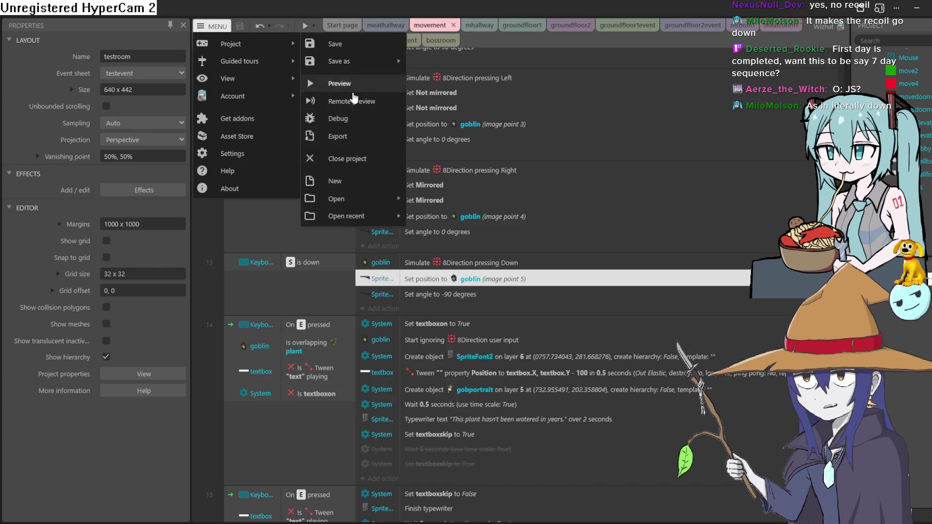
{"action": "mouse_move", "coordinate": [394, 221]}
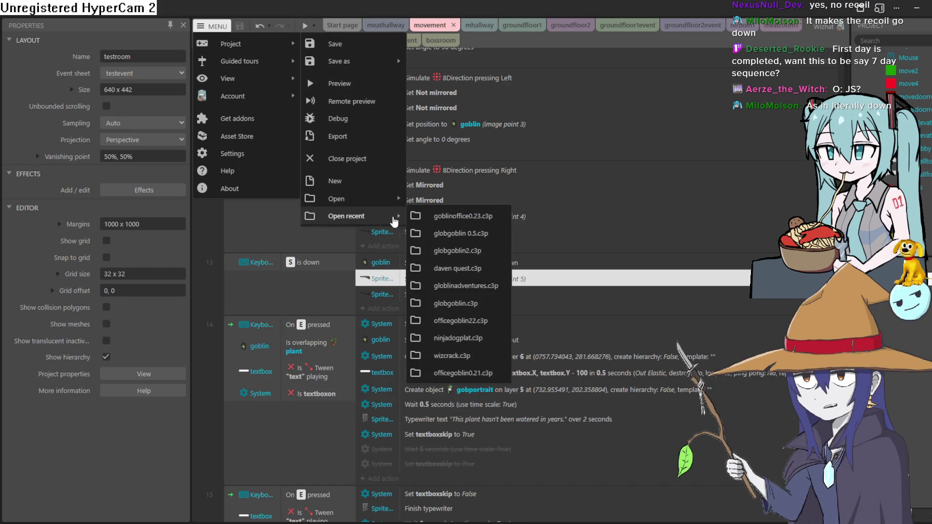
{"action": "left_click", "coordinate": [480, 232]}
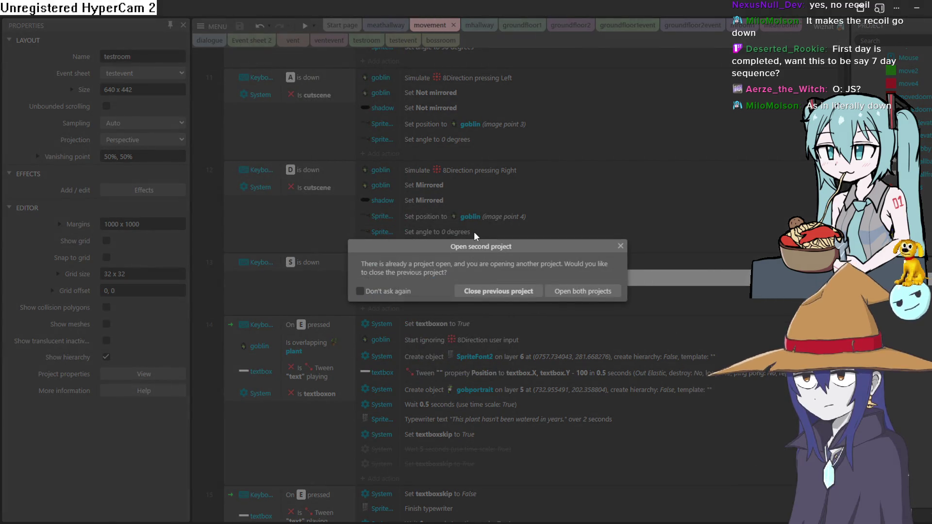
{"action": "left_click", "coordinate": [496, 292]}
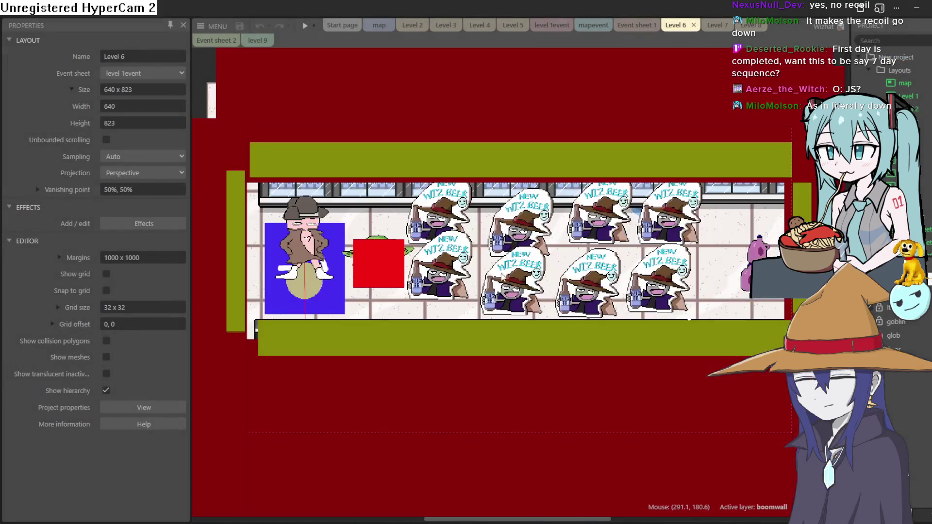
View the Level 2 and map layouts, then run a game preview.
{"action": "left_click", "coordinate": [412, 25]}
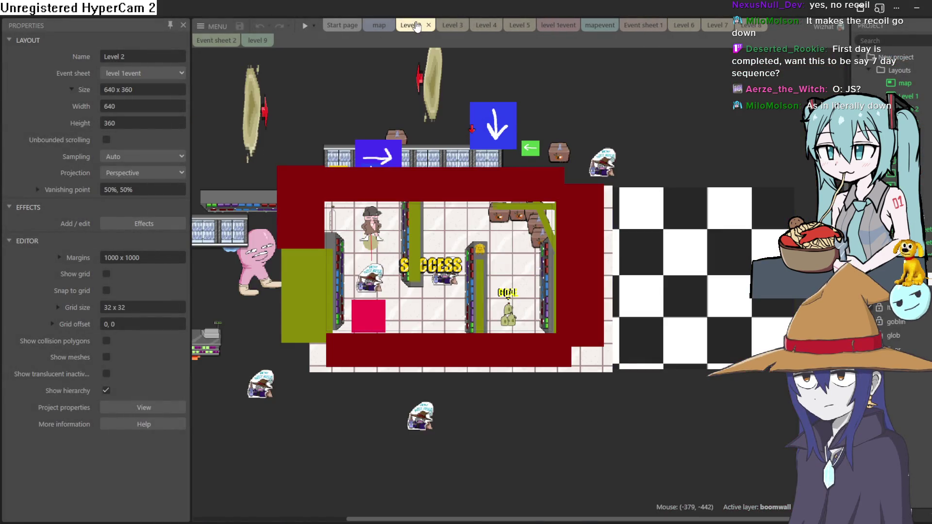
{"action": "left_click", "coordinate": [379, 27]}
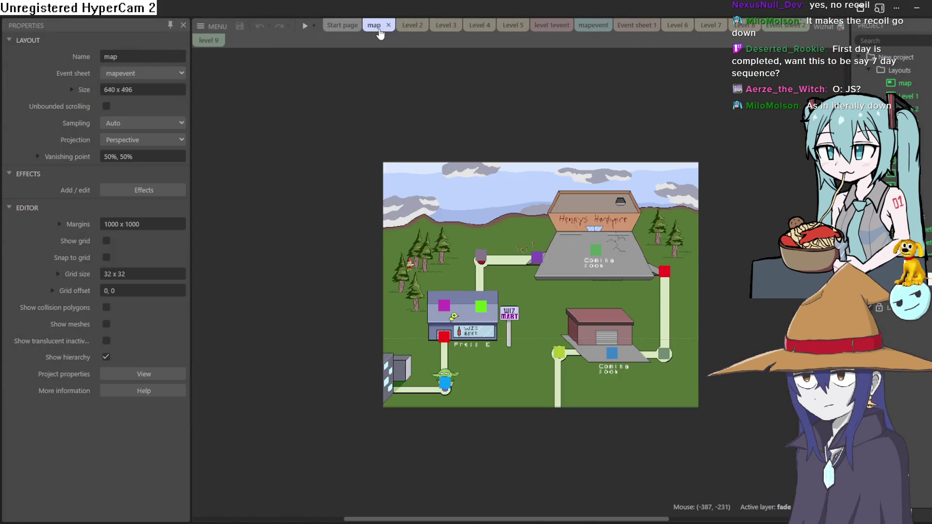
{"action": "left_click", "coordinate": [305, 26]}
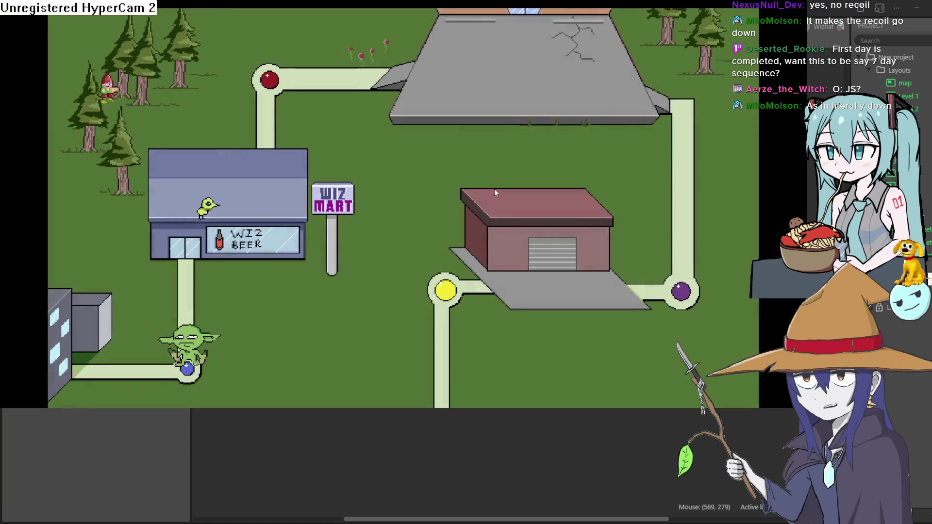
Walk the goblin from Henry's Hardware down to Wiz Mart and enter the store with E.
{"action": "key", "text": "Up"}
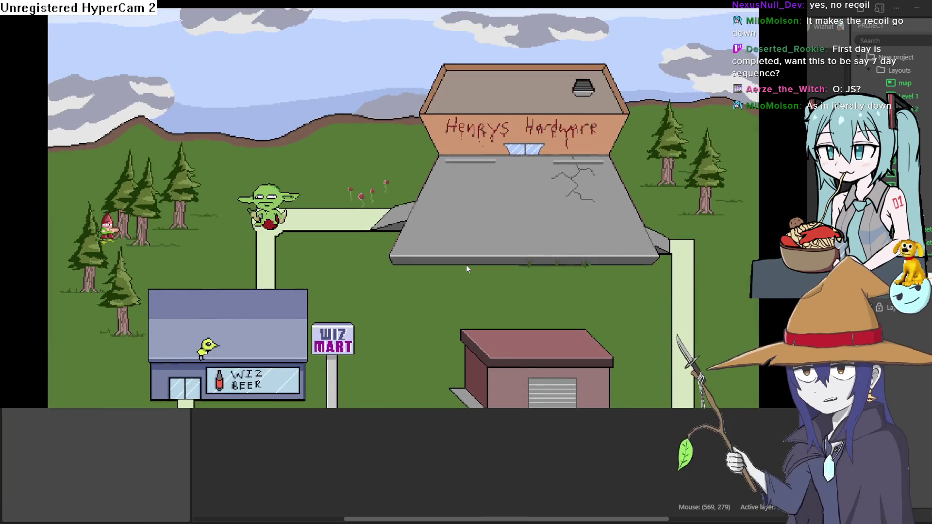
{"action": "key", "text": "Down"}
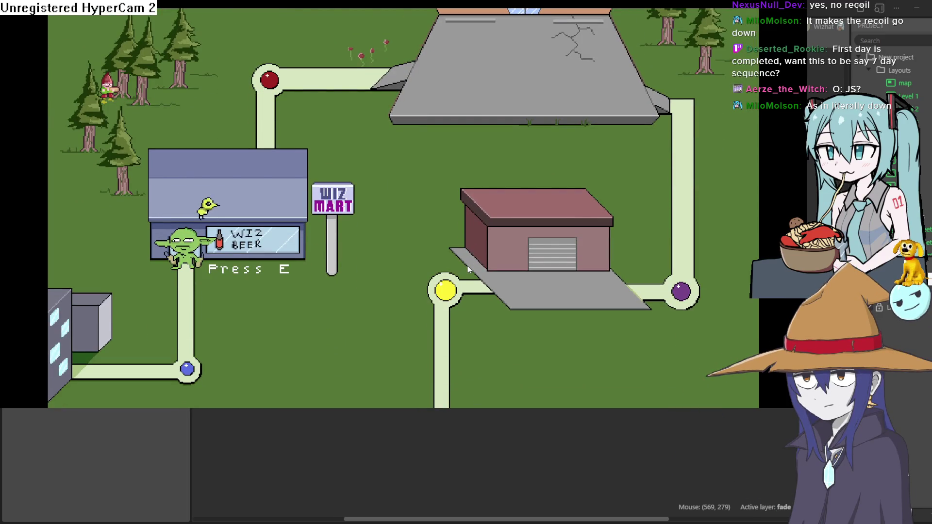
{"action": "key", "text": "e"}
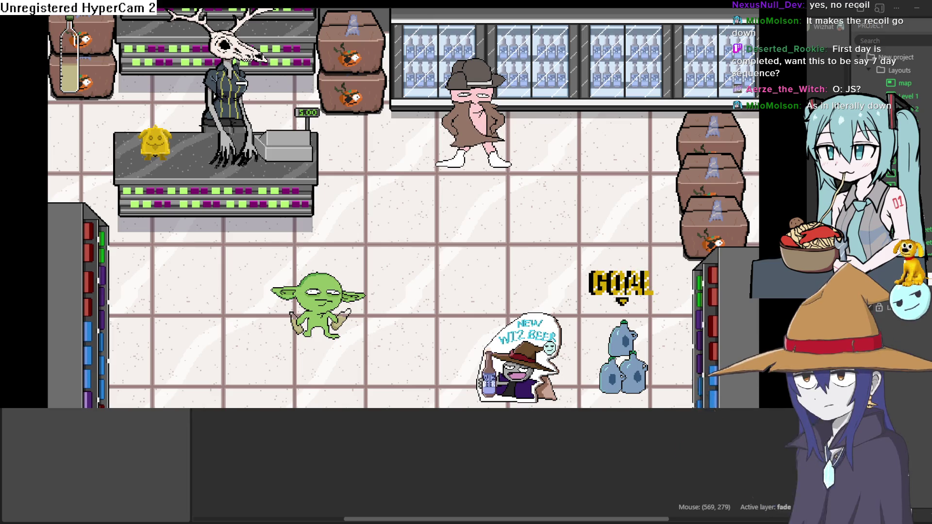
Walk the goblin up and right inside the store, then back and forth left and right.
{"action": "key", "text": "w"}
{"action": "key", "text": "d"}
{"action": "key", "text": "a"}
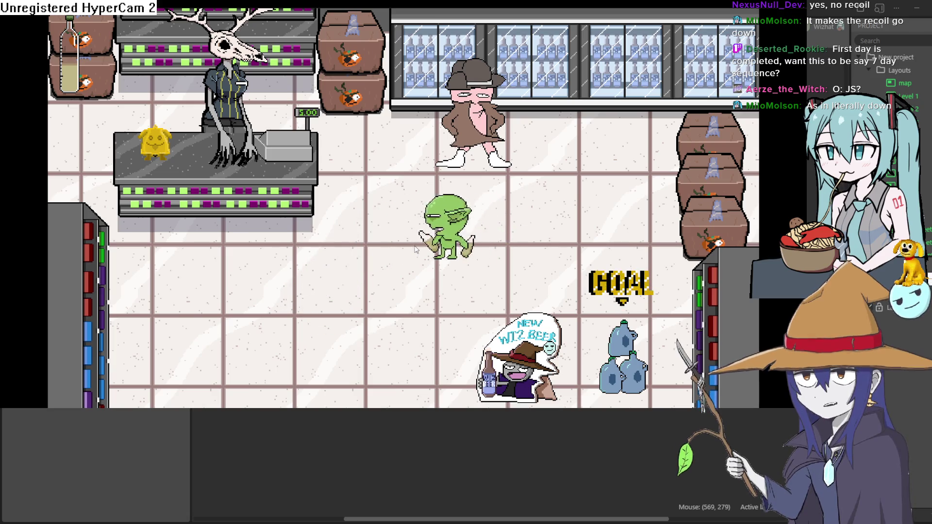
{"action": "key", "text": "d"}
{"action": "key", "text": "a"}
{"action": "key", "text": "d"}
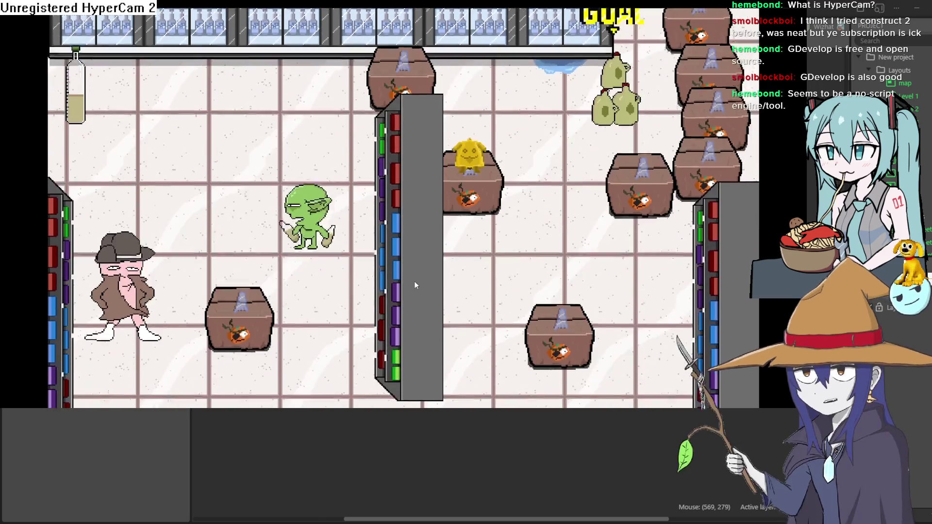
Steer the goblin down-left toward the pink shopper, right, up out of the puddle, then left.
{"action": "key", "text": "Left"}
{"action": "key", "text": "Down"}
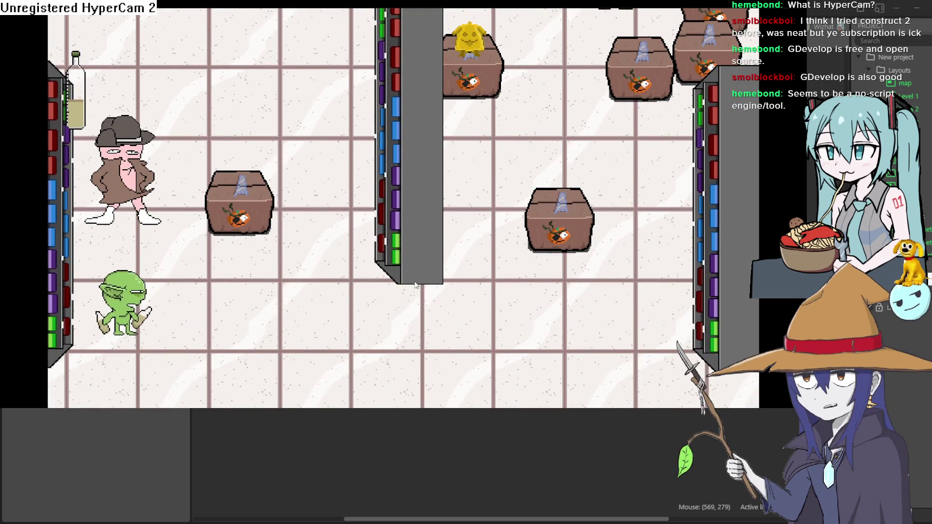
{"action": "key", "text": "Right"}
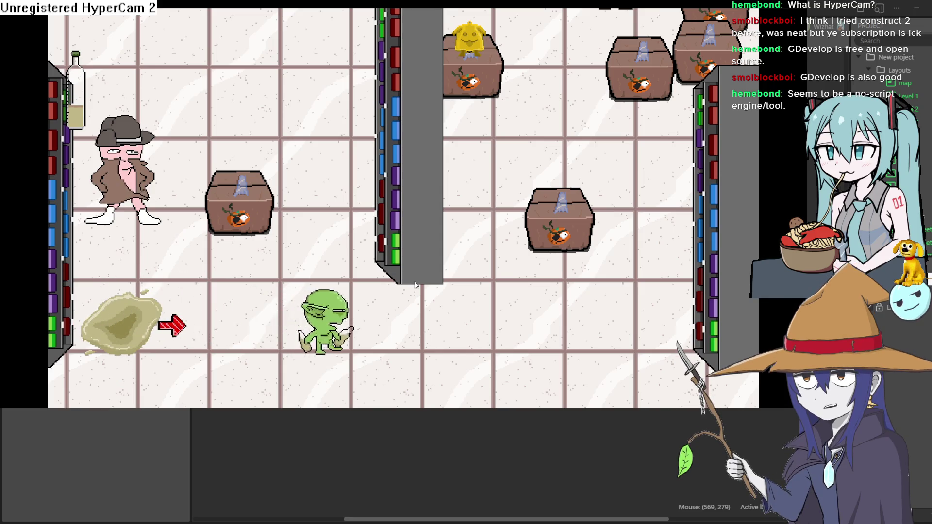
{"action": "key", "text": "Up"}
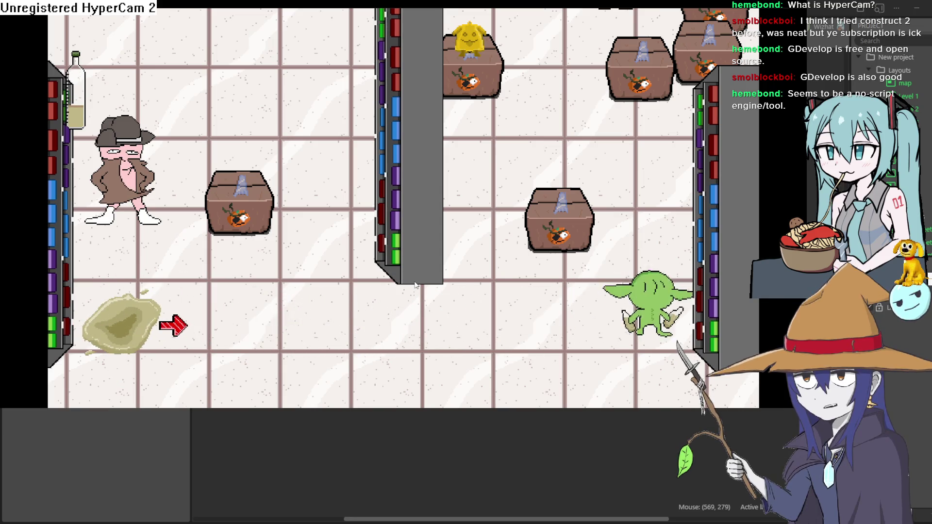
{"action": "key", "text": "Up"}
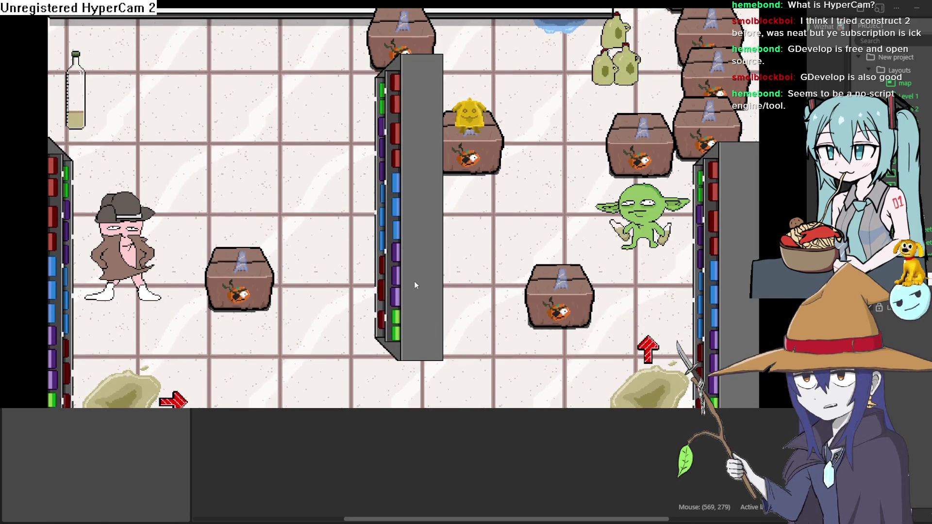
{"action": "key", "text": "Left"}
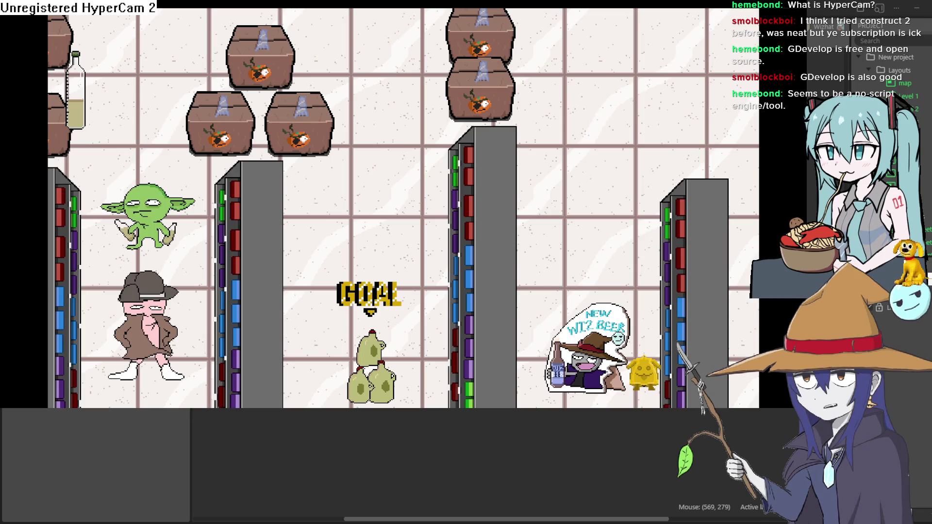
{"action": "scroll", "coordinate": [403, 209], "scroll_direction": "up", "scroll_amount": 5}
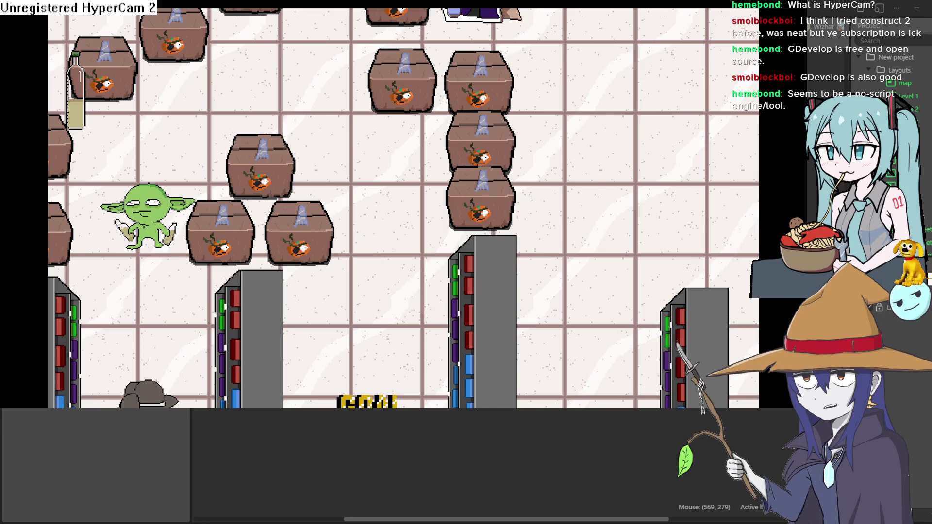
Move the goblin up and right through the crate level, then back down and left.
{"action": "key", "text": "Up"}
{"action": "key", "text": "Right"}
{"action": "key", "text": "Up"}
{"action": "key", "text": "Right"}
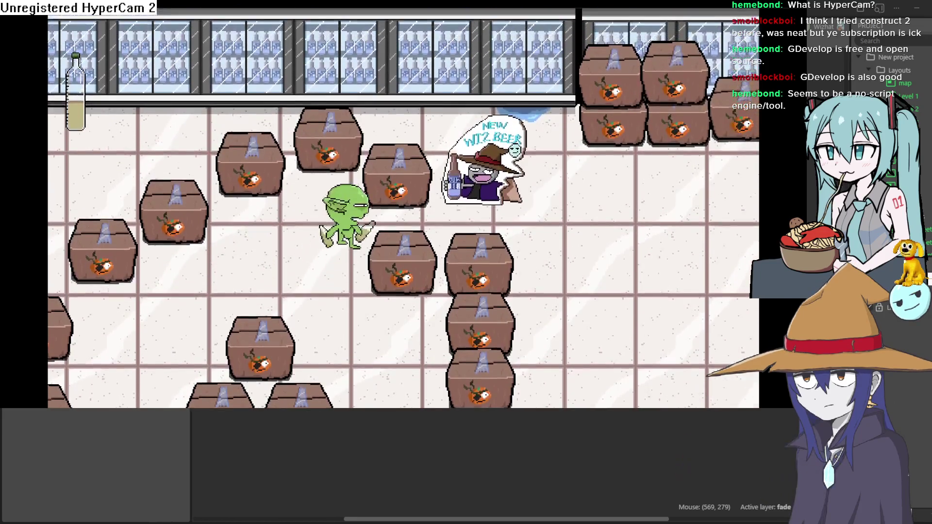
{"action": "key", "text": "Left"}
{"action": "key", "text": "Down"}
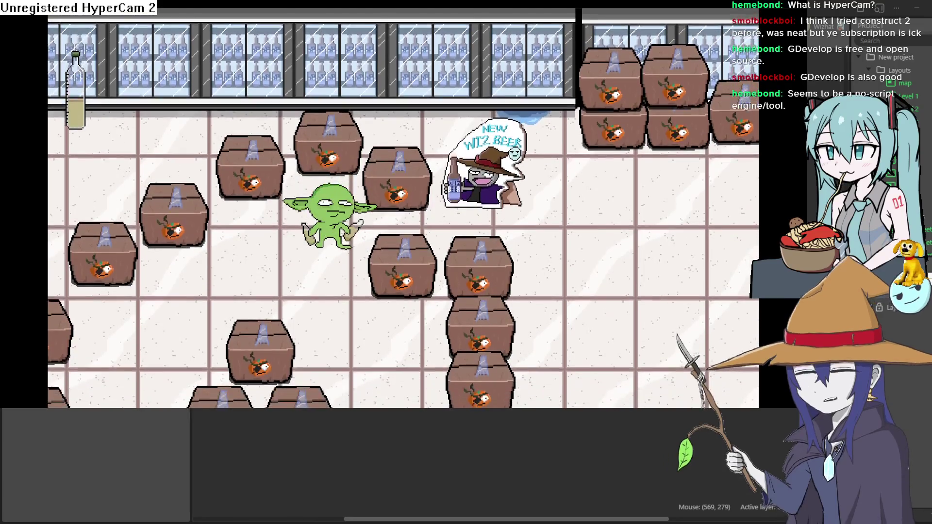
{"action": "key", "text": "Left"}
{"action": "key", "text": "Left"}
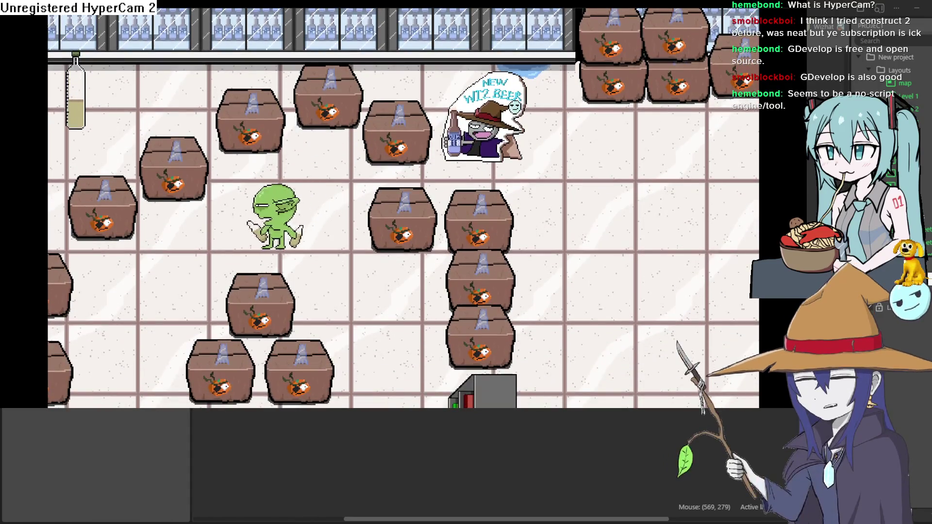
Drop a puddle with a rightward arrow, then move the goblin right, far left and down.
{"action": "key", "text": "Down"}
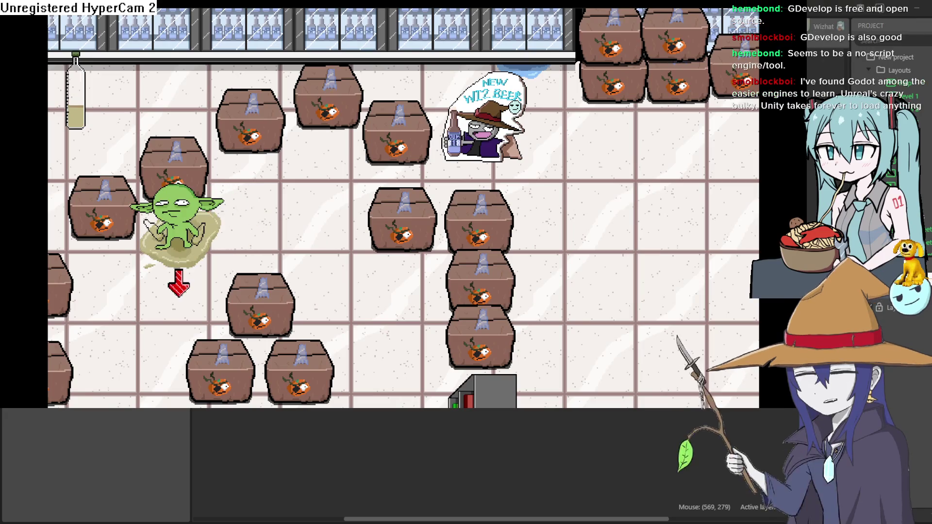
{"action": "key", "text": "Right"}
{"action": "key", "text": "Right"}
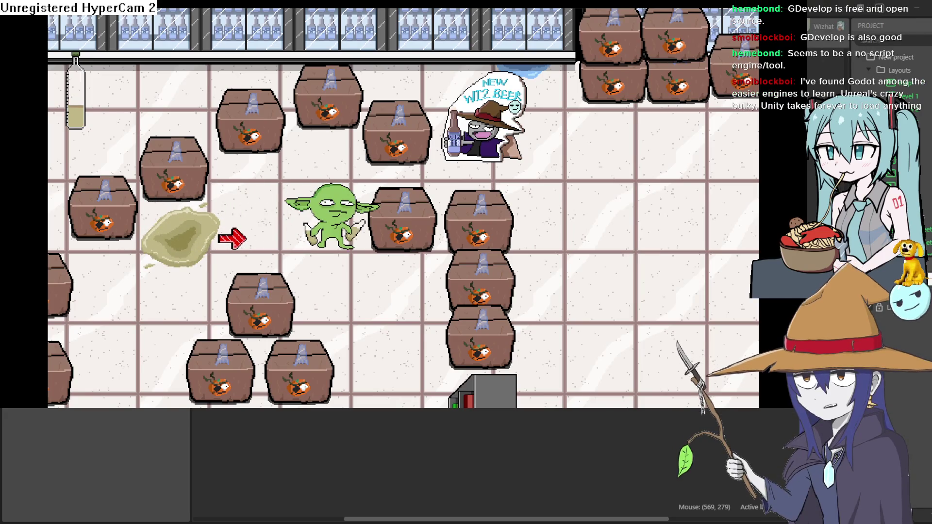
{"action": "key", "text": "Down"}
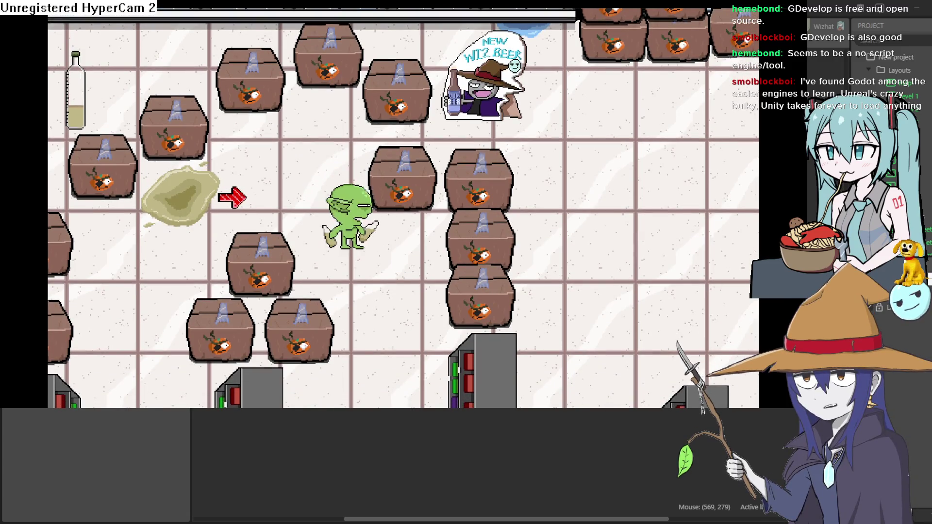
{"action": "key", "text": "Left"}
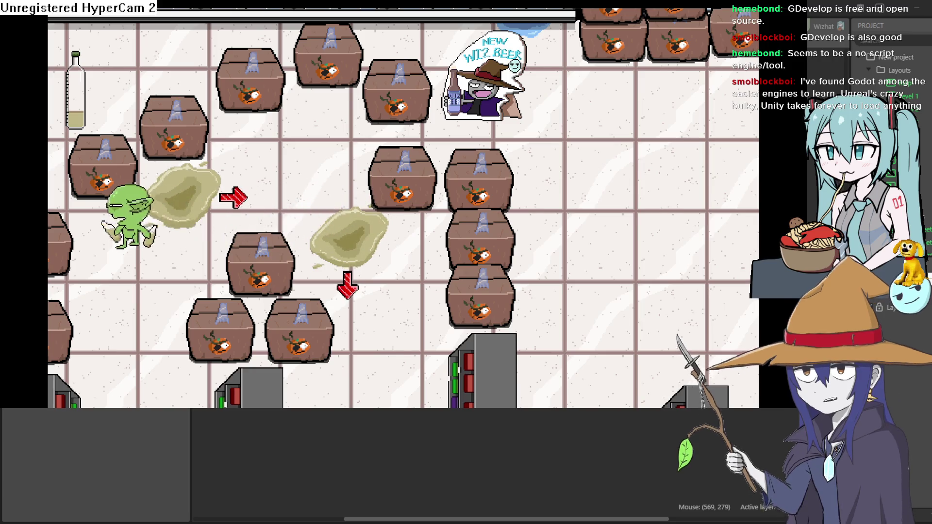
{"action": "key", "text": "Down"}
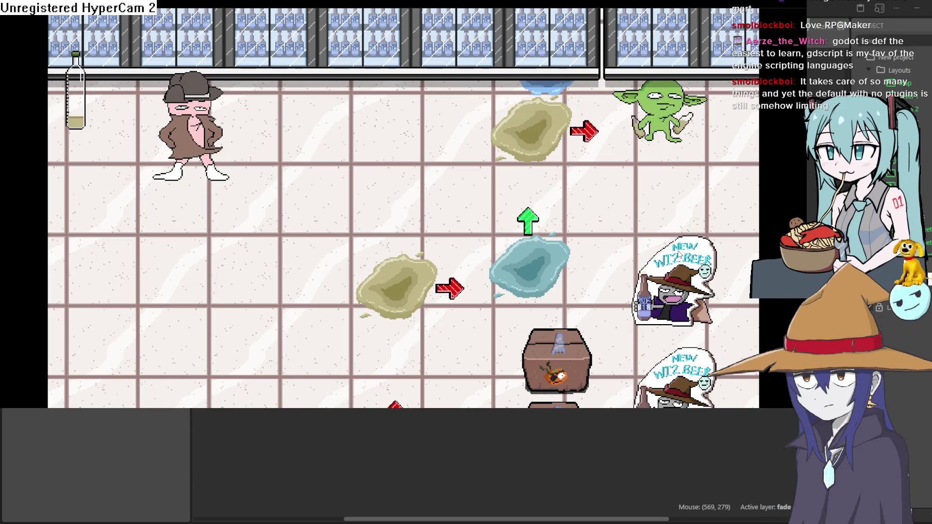
Slide the goblin left onto the yellow puddle, then walk it up the aisle toward the fridges.
{"action": "key", "text": "Left"}
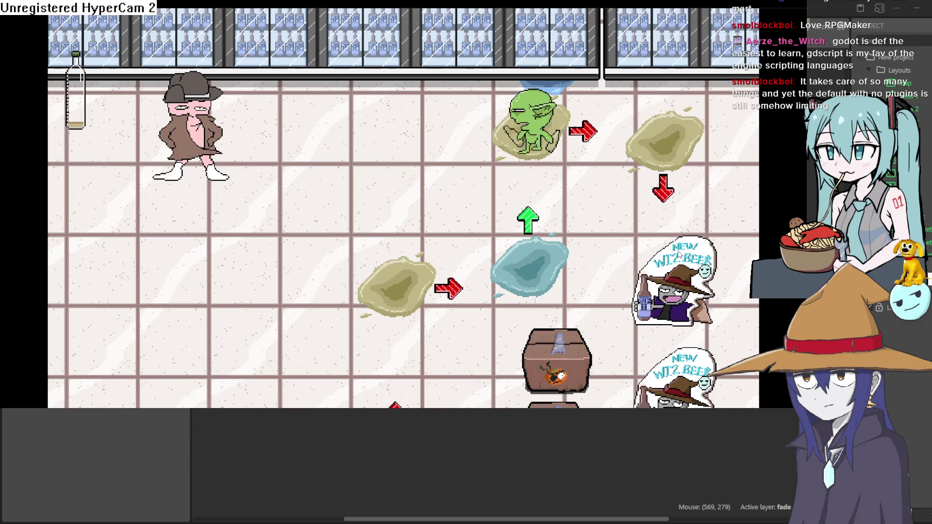
{"action": "key", "text": "Left"}
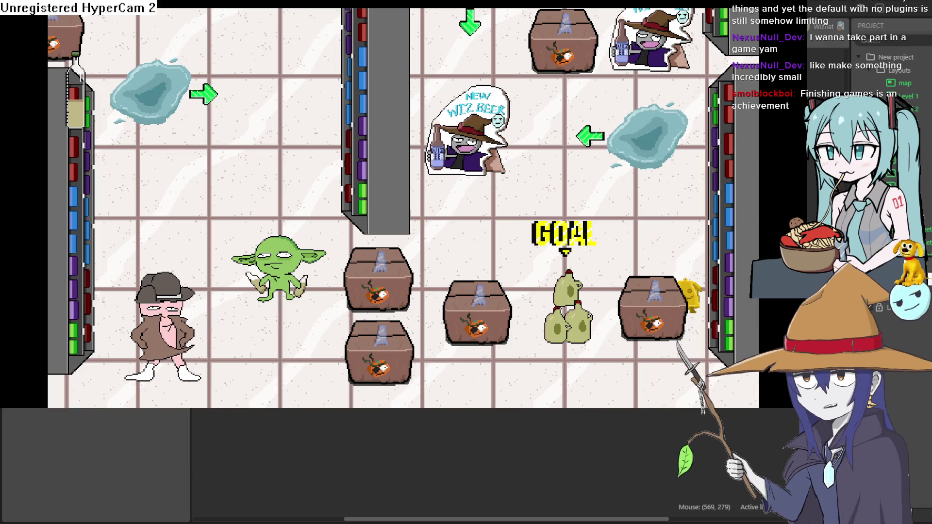
{"action": "key", "text": "Up"}
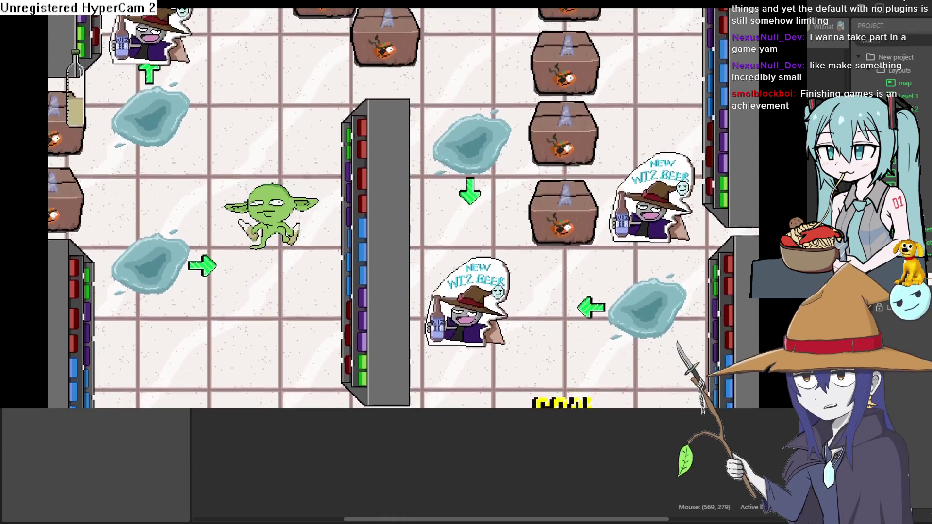
{"action": "key", "text": "Up"}
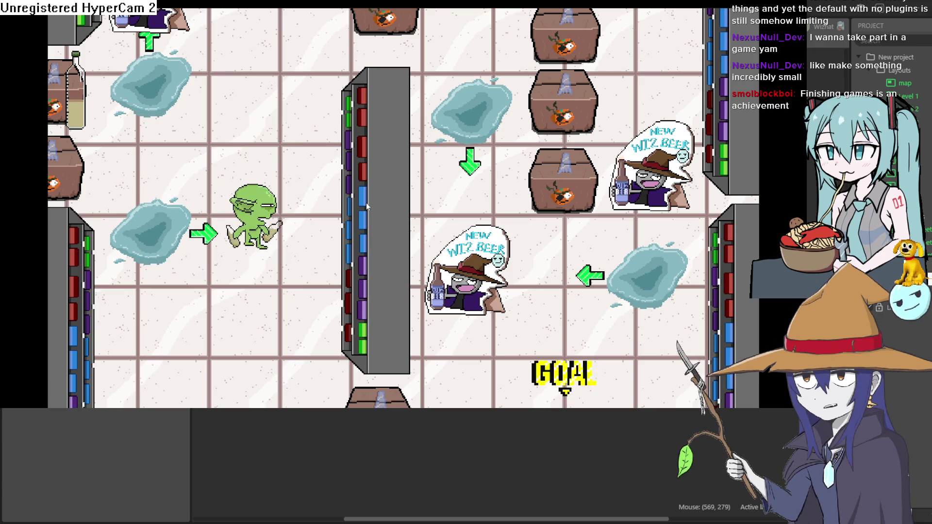
{"action": "key", "text": "Up"}
{"action": "key", "text": "Up"}
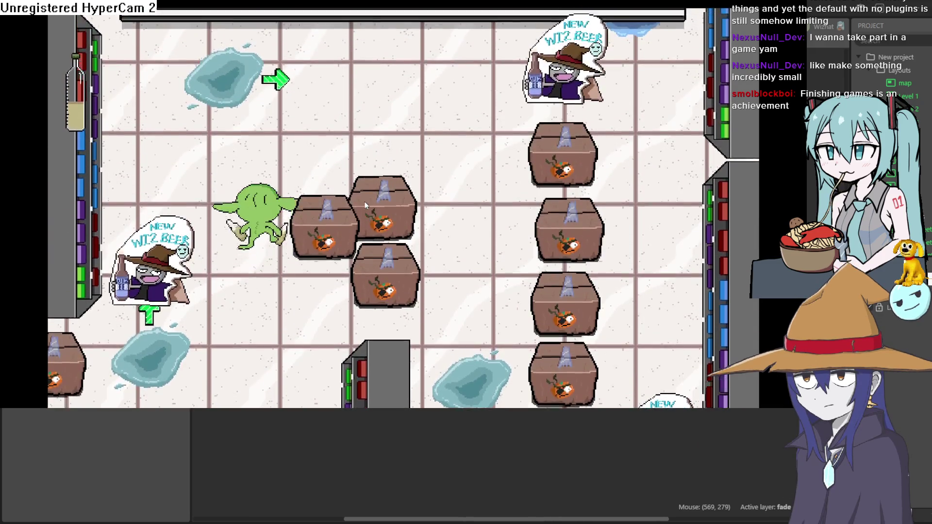
{"action": "key", "text": "Right"}
{"action": "key", "text": "Up"}
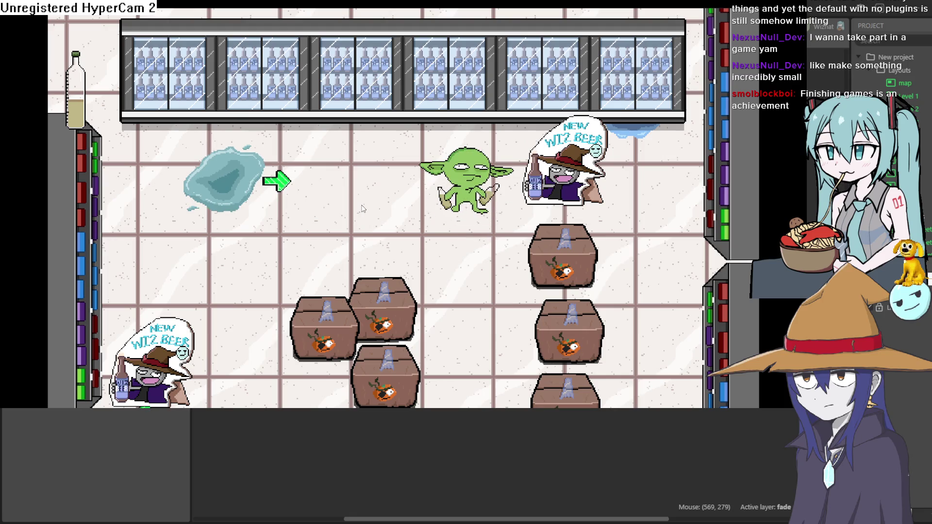
{"action": "key", "text": "Up"}
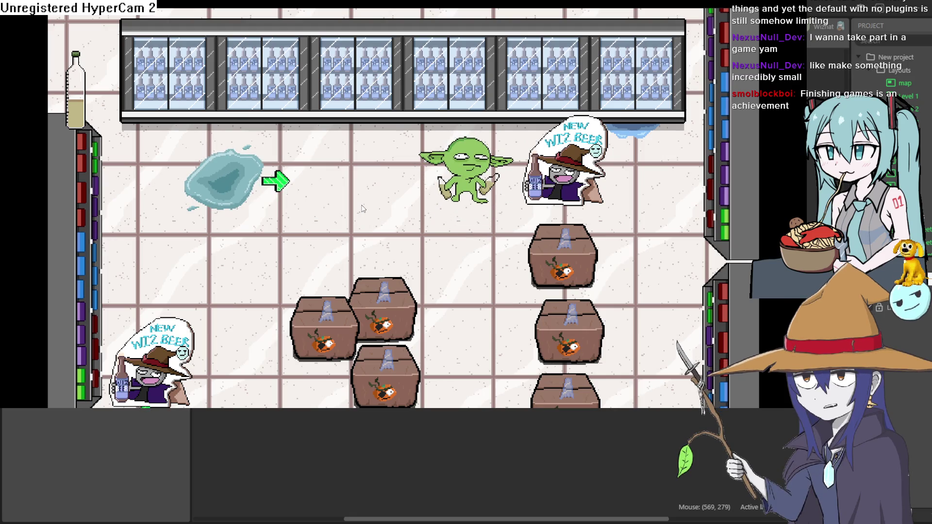
Steer the goblin across the yellow splat, sliding it up, right along the top wall and down toward the GOAL.
{"action": "key", "text": "Left"}
{"action": "key", "text": "Down"}
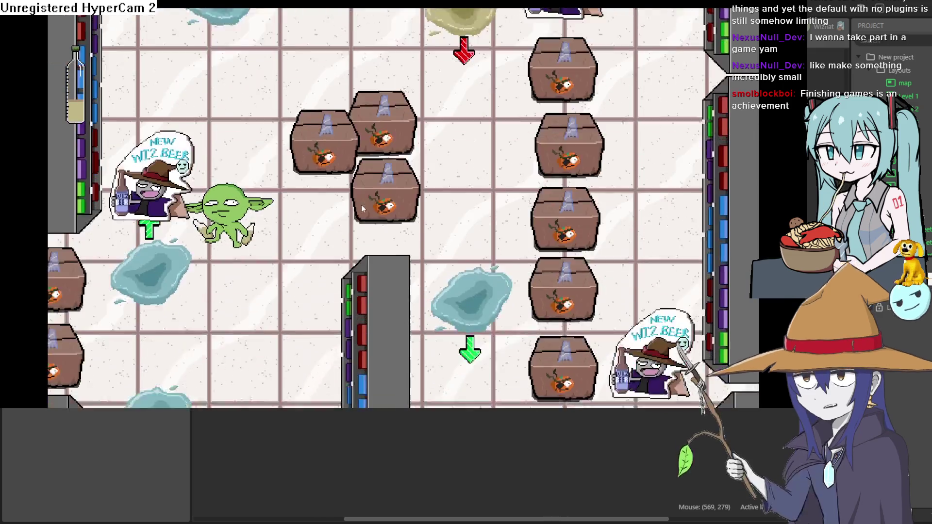
{"action": "key", "text": "Up"}
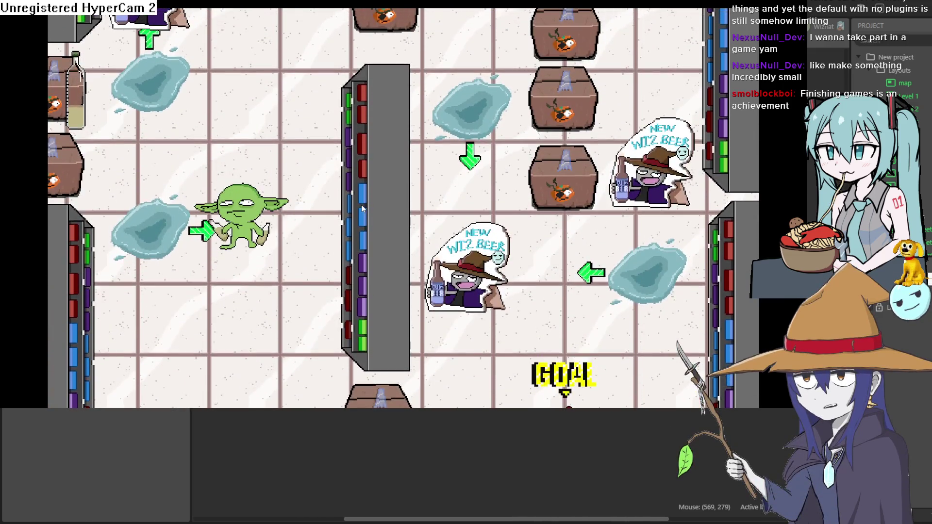
{"action": "key", "text": "Left"}
{"action": "key", "text": "Down"}
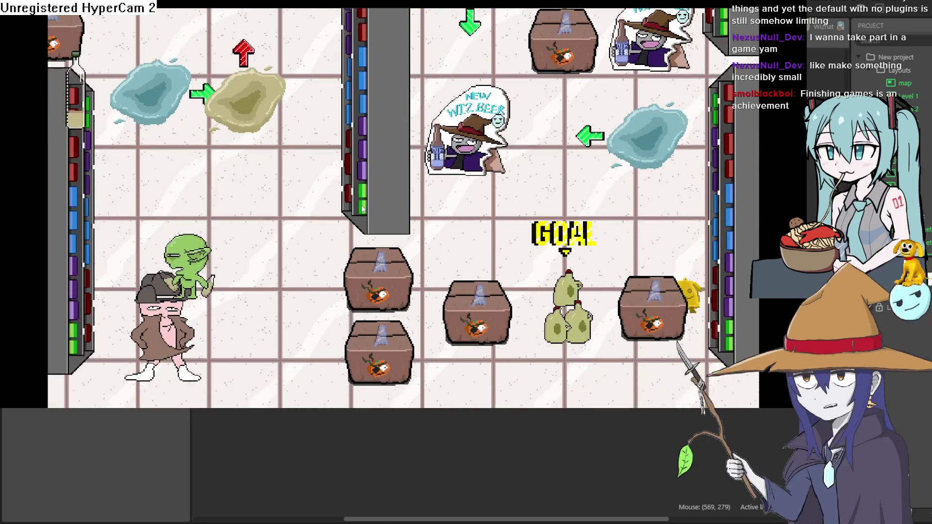
{"action": "key", "text": "Up"}
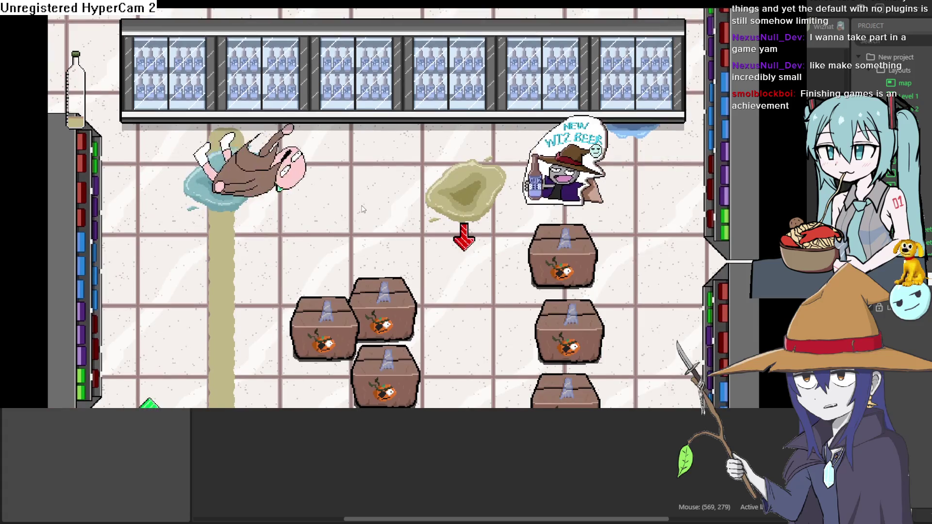
{"action": "key", "text": "Right"}
{"action": "key", "text": "Down"}
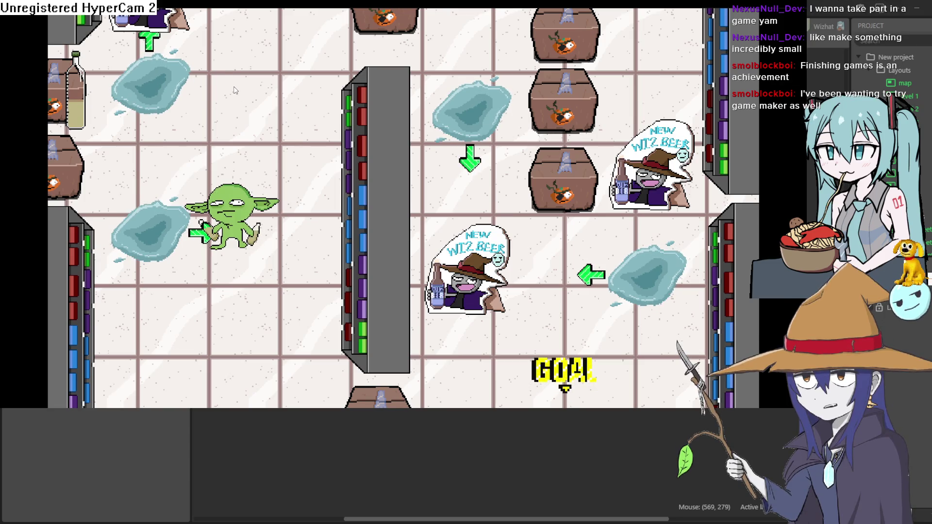
Move the goblin up and right, then down and left toward the GOAL.
{"action": "key", "text": "Up"}
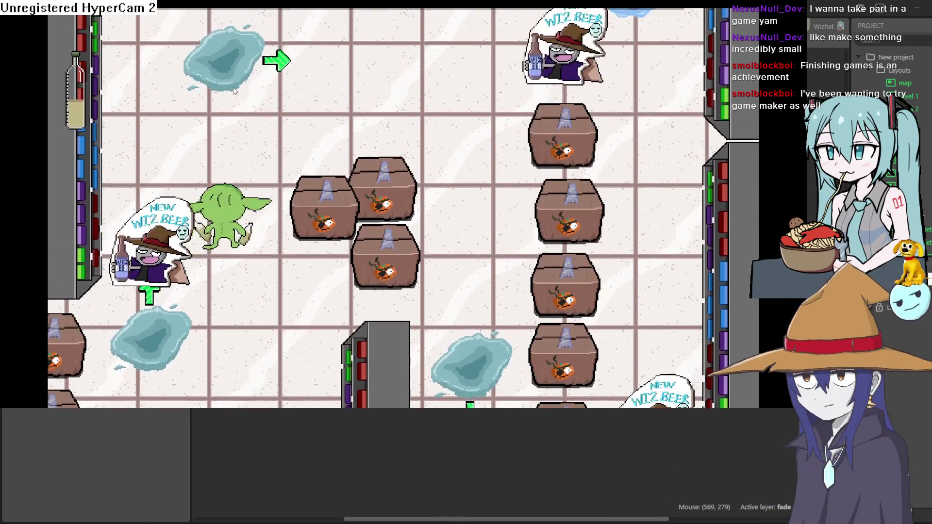
{"action": "key", "text": "Up"}
{"action": "key", "text": "Right"}
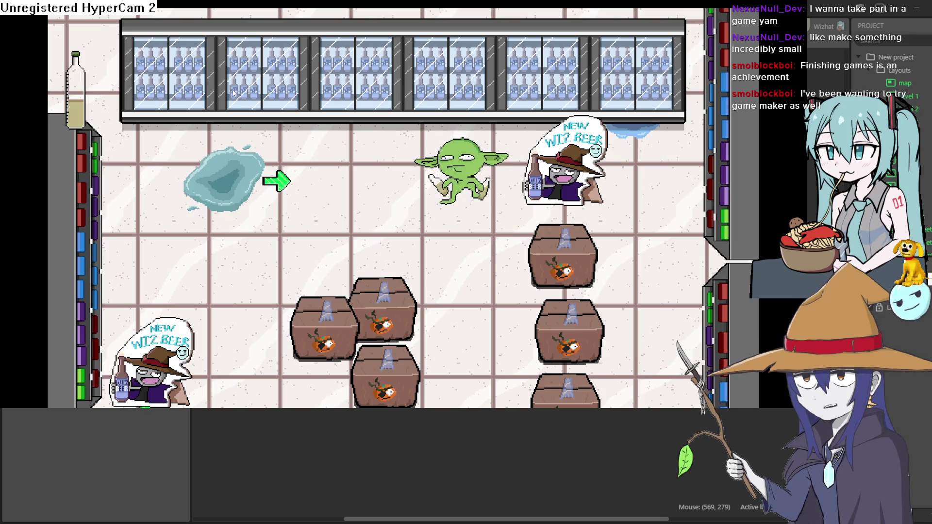
{"action": "key", "text": "Down"}
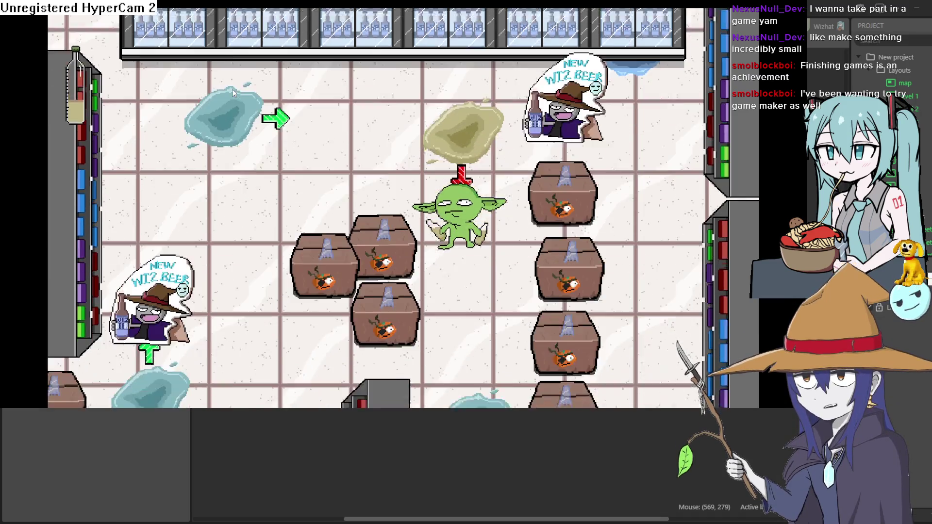
{"action": "key", "text": "Left"}
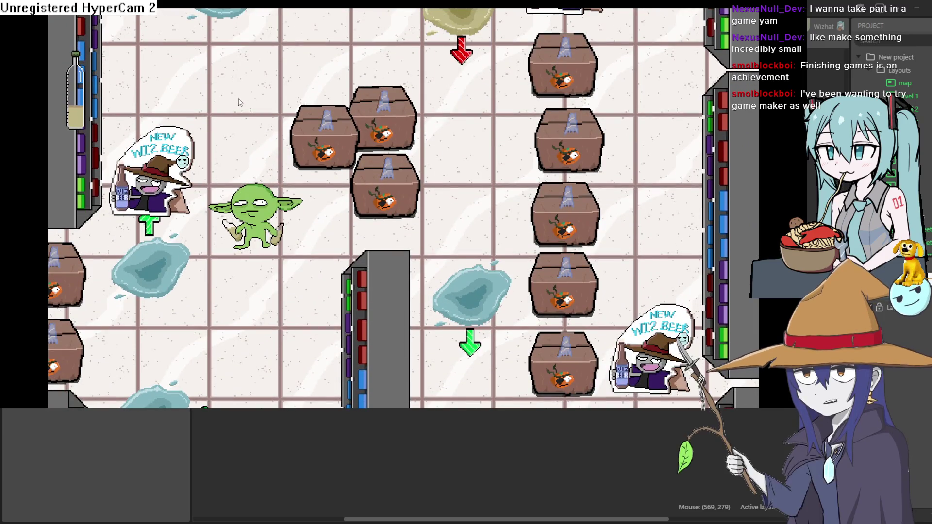
{"action": "key", "text": "Down"}
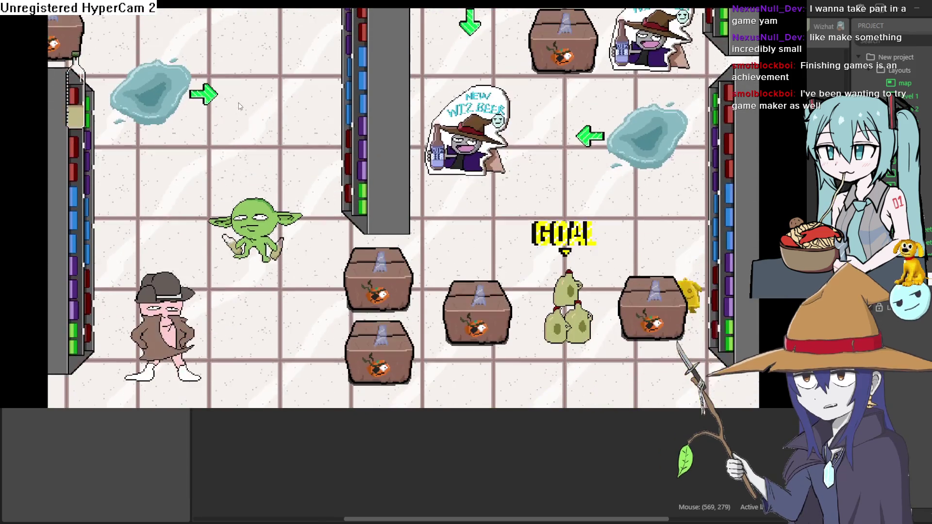
Walk the goblin back up the level, then right and far down.
{"action": "key", "text": "Up"}
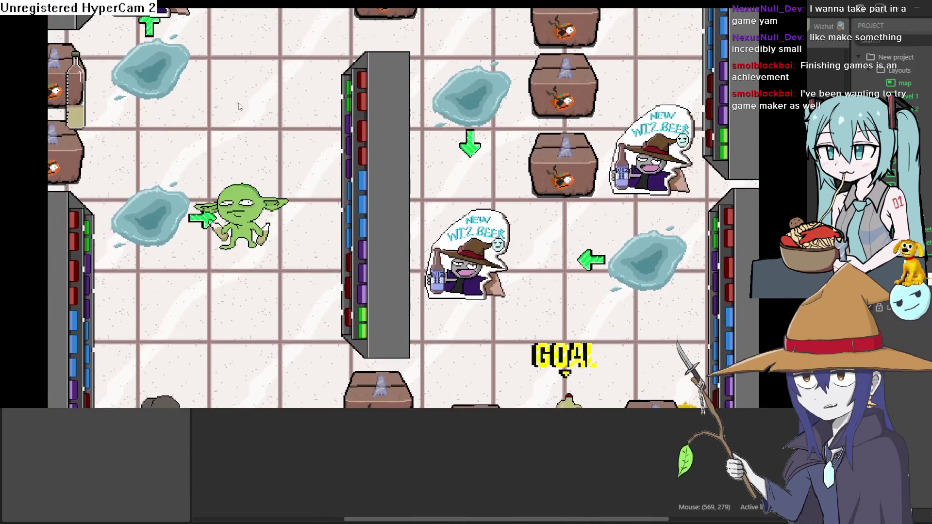
{"action": "key", "text": "Up"}
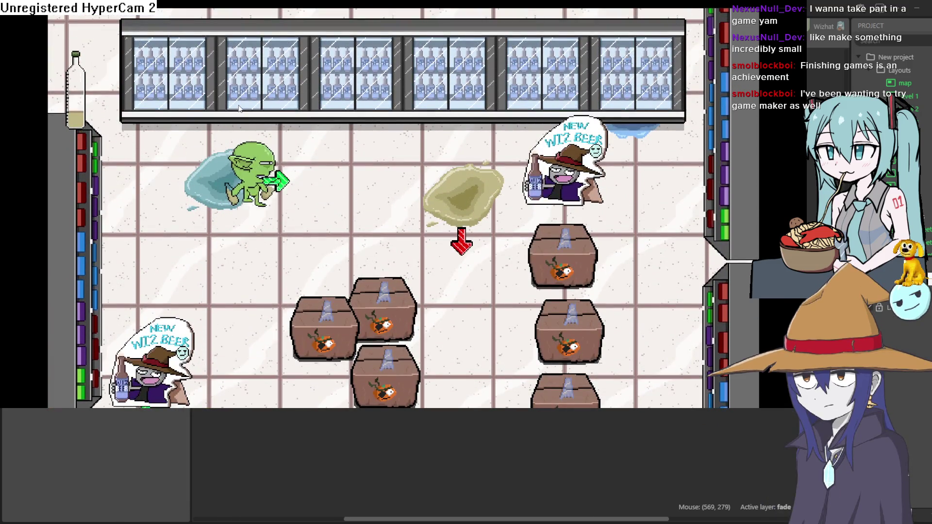
{"action": "key", "text": "Right"}
{"action": "key", "text": "Down"}
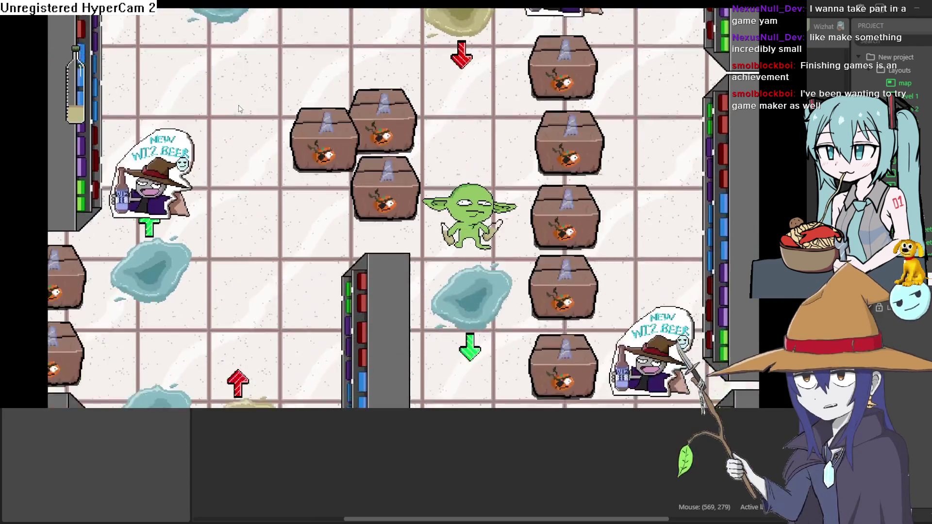
{"action": "key", "text": "Down"}
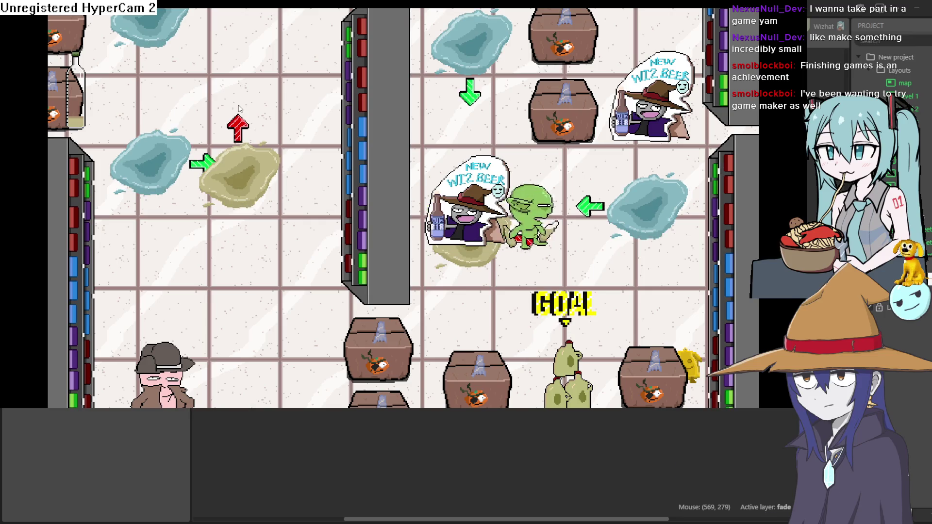
{"action": "key", "text": "Down"}
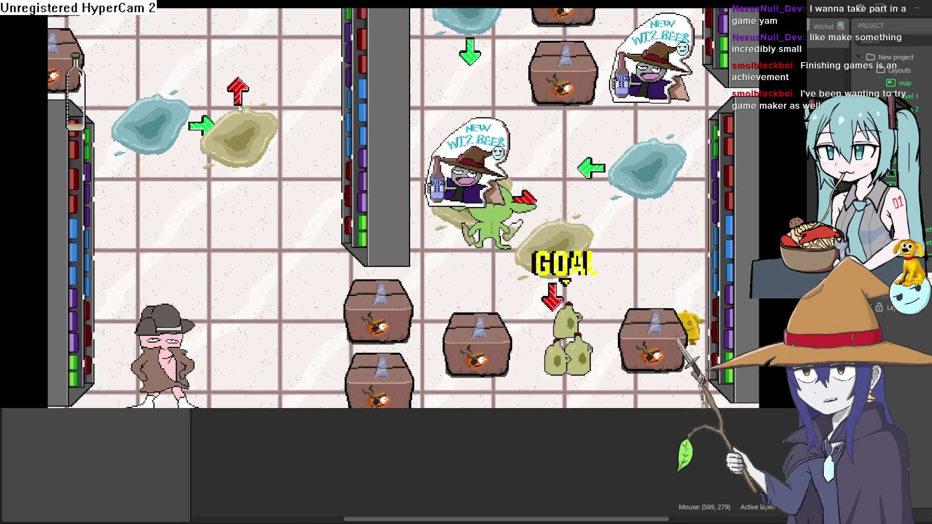
Steer the goblin up, left and down, then slide it up and right to the fridge wall.
{"action": "key", "text": "Up"}
{"action": "key", "text": "Up"}
{"action": "key", "text": "Left"}
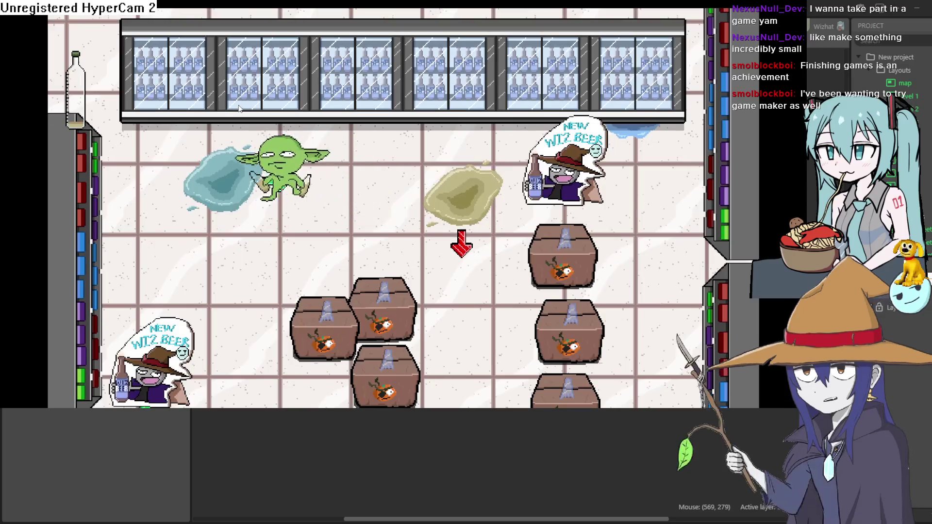
{"action": "key", "text": "Down"}
{"action": "key", "text": "Down"}
{"action": "key", "text": "Left"}
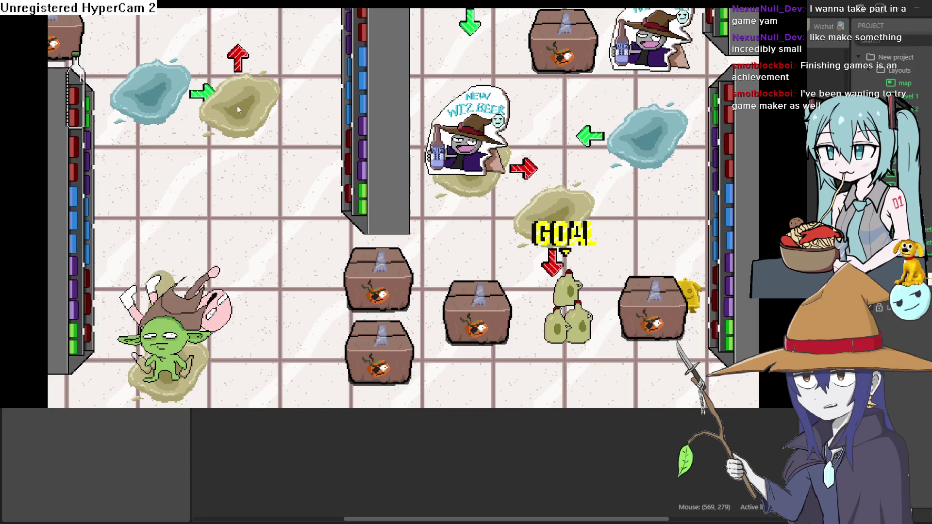
{"action": "key", "text": "Up"}
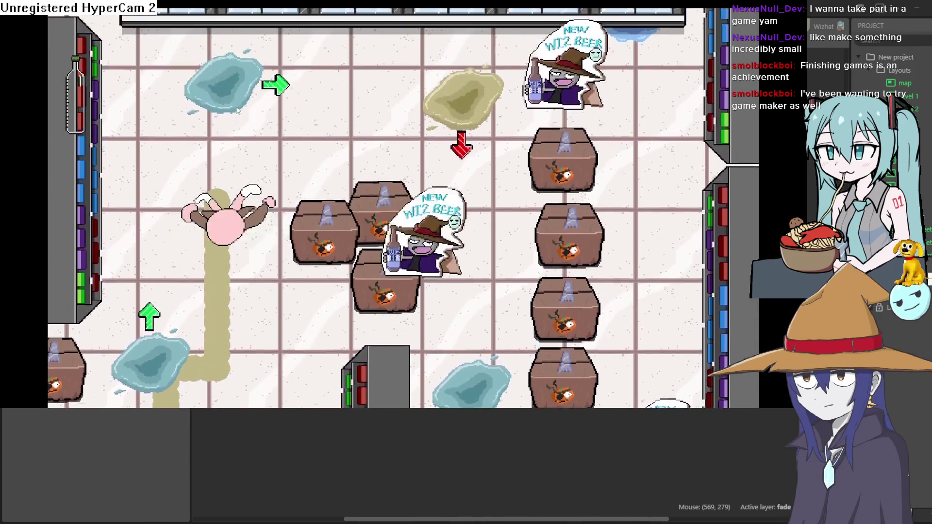
{"action": "key", "text": "Right"}
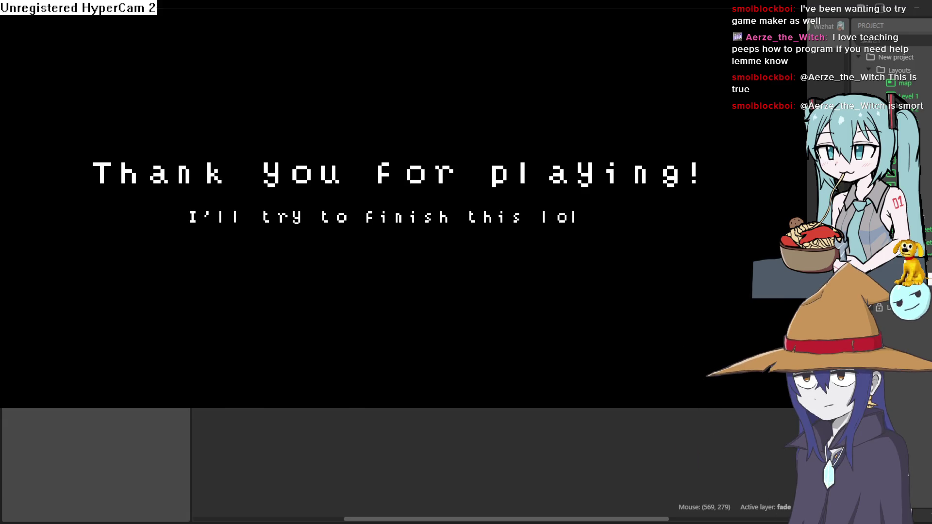
Close the game preview with Alt+F4.
{"action": "key", "text": "alt+F4"}
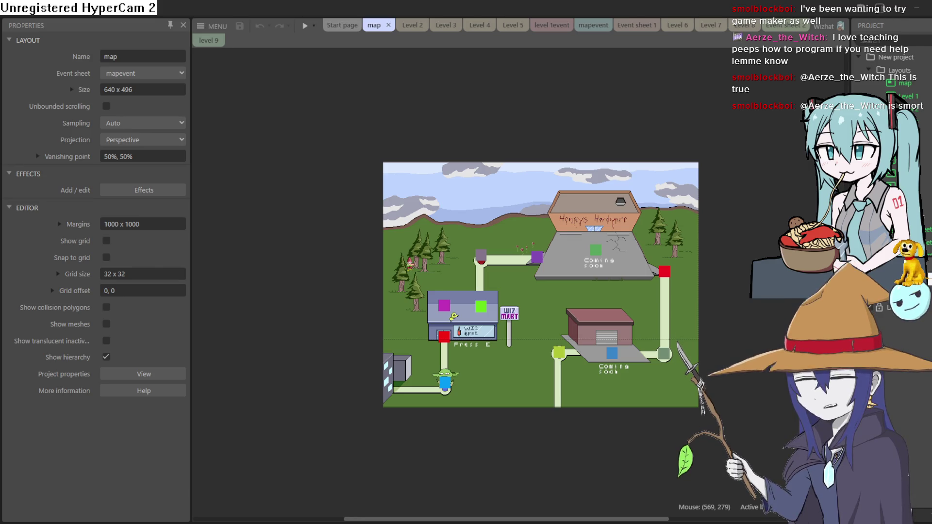
Zoom and pan around the overworld map layout, selecting and then deselecting the background sprite.
{"action": "left_click", "coordinate": [663, 300]}
{"action": "scroll", "coordinate": [663, 300], "scroll_direction": "up", "scroll_amount": 5}
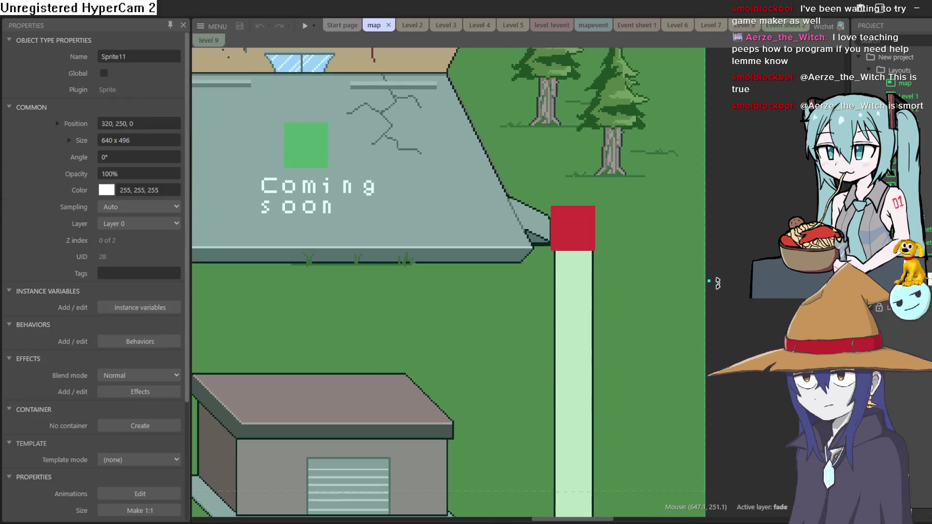
{"action": "scroll", "coordinate": [546, 257], "scroll_direction": "up", "scroll_amount": 1}
{"action": "scroll", "coordinate": [547, 257], "scroll_direction": "left", "scroll_amount": 2}
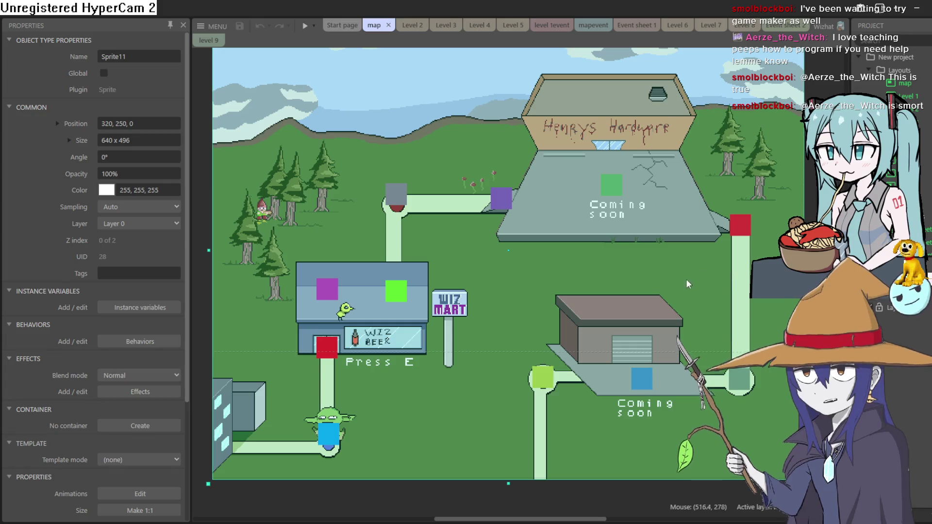
{"action": "scroll", "coordinate": [671, 326], "scroll_direction": "up", "scroll_amount": 2}
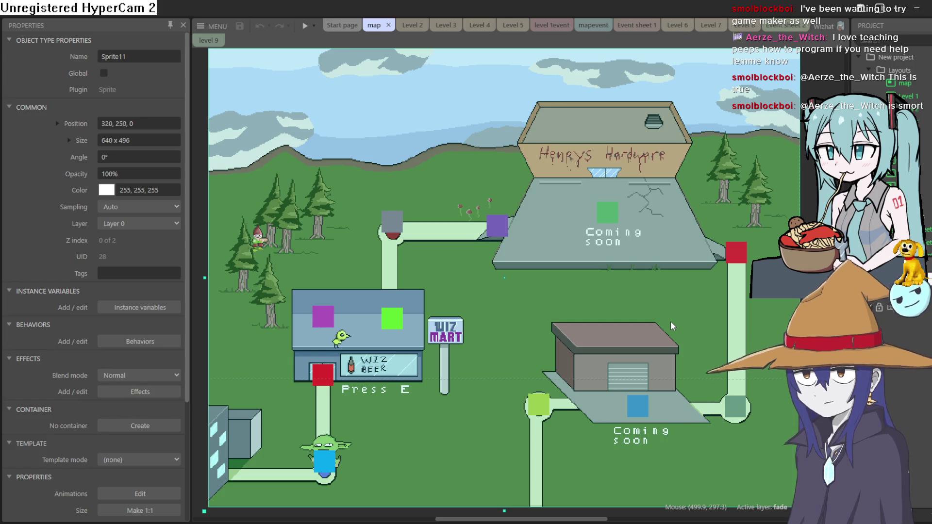
{"action": "scroll", "coordinate": [671, 326], "scroll_direction": "down", "scroll_amount": 2}
{"action": "scroll", "coordinate": [671, 327], "scroll_direction": "up", "scroll_amount": 1}
{"action": "left_click", "coordinate": [810, 310]}
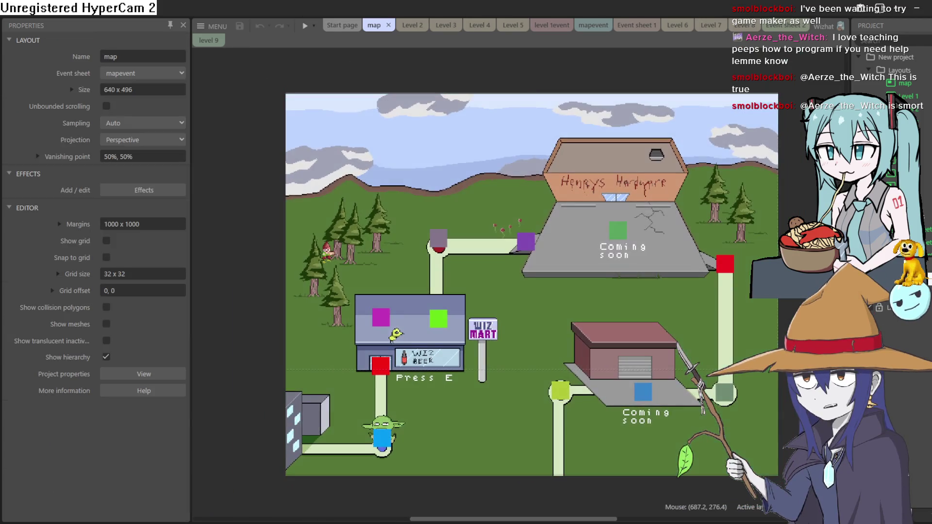
{"action": "scroll", "coordinate": [552, 299], "scroll_direction": "up", "scroll_amount": 3}
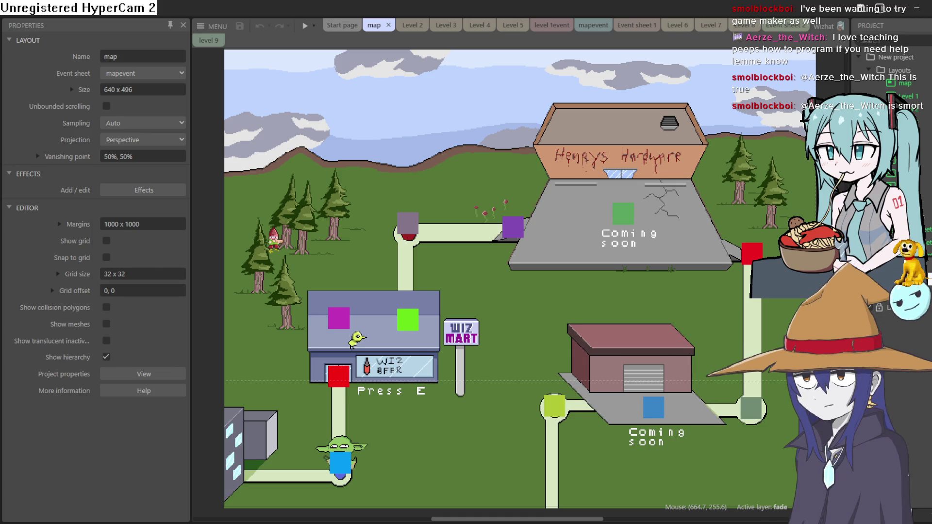
{"action": "mouse_move", "coordinate": [644, 215]}
{"action": "left_mouse_down"}
{"action": "mouse_move", "coordinate": [633, 213]}
{"action": "mouse_move", "coordinate": [639, 220]}
{"action": "left_mouse_up"}
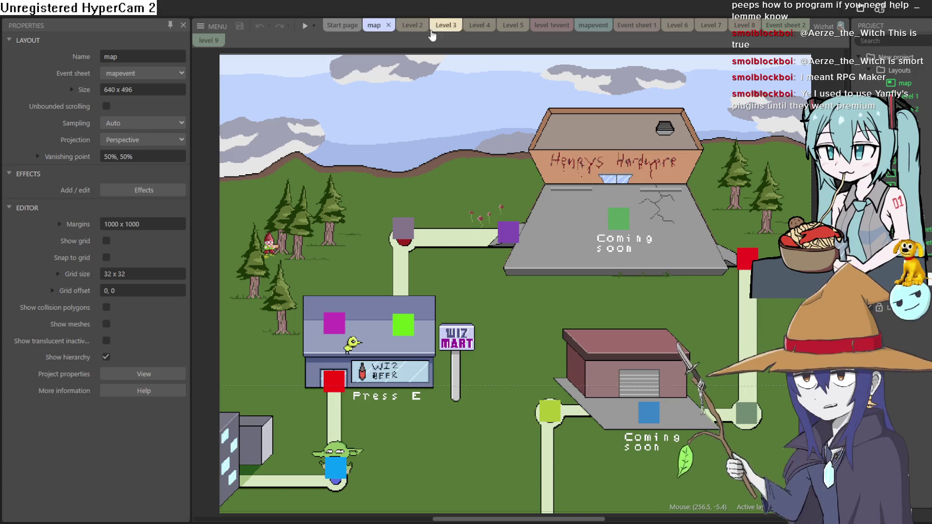
Flip through the Level 2, Level 3 and Level 4 layouts, ending on Level 2.
{"action": "left_click", "coordinate": [413, 26]}
{"action": "left_click", "coordinate": [442, 30]}
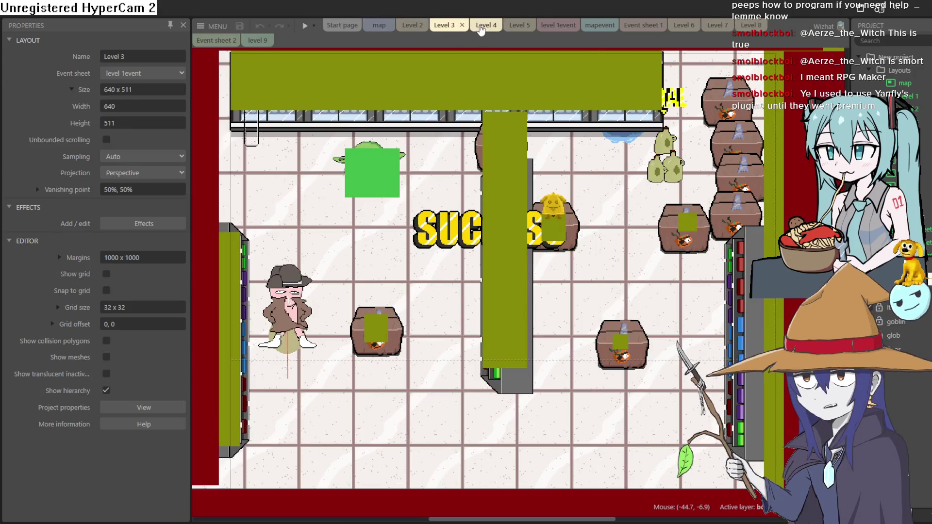
{"action": "left_click", "coordinate": [482, 25]}
{"action": "left_click", "coordinate": [408, 26]}
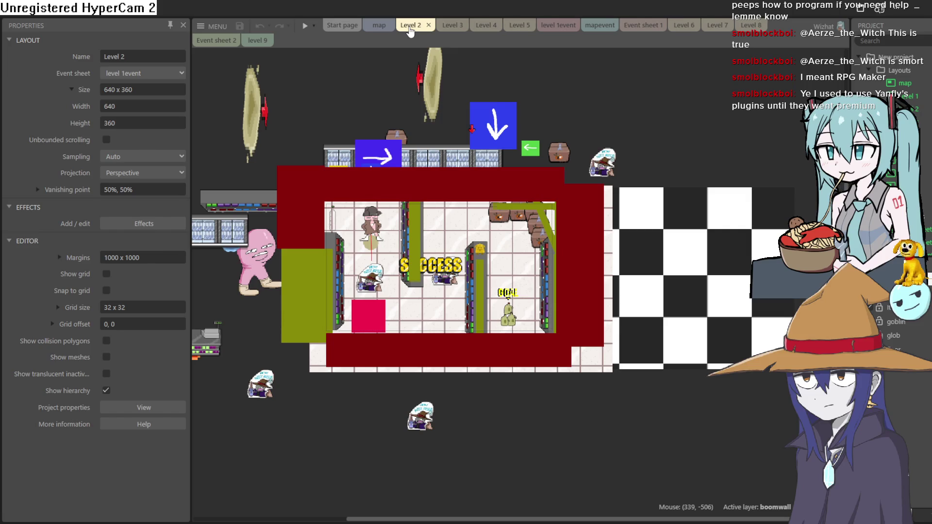
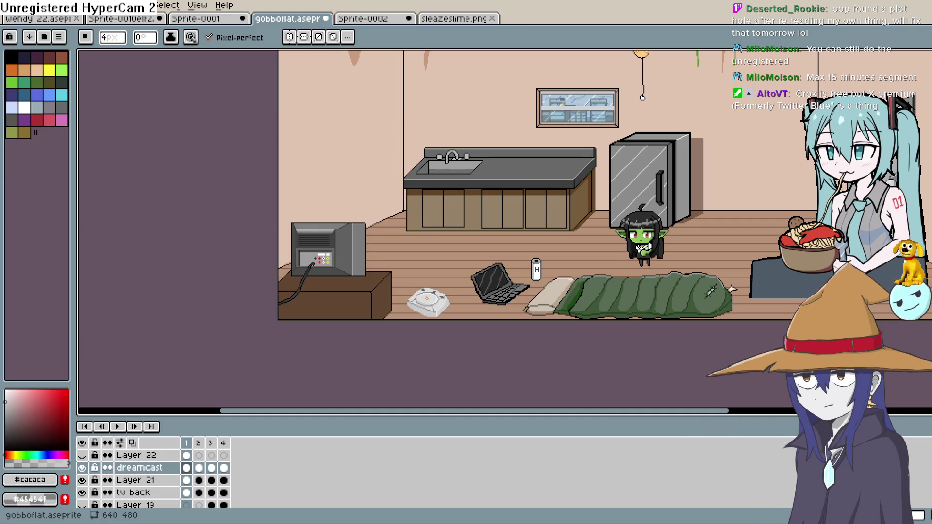
Zoom in close on the Dreamcast console sprite and switch to the Eraser tool.
{"action": "left_click_drag", "start_coordinate": [459, 263], "coordinate": [502, 242]}
{"action": "scroll", "coordinate": [501, 242], "scroll_direction": "down", "scroll_amount": 1}
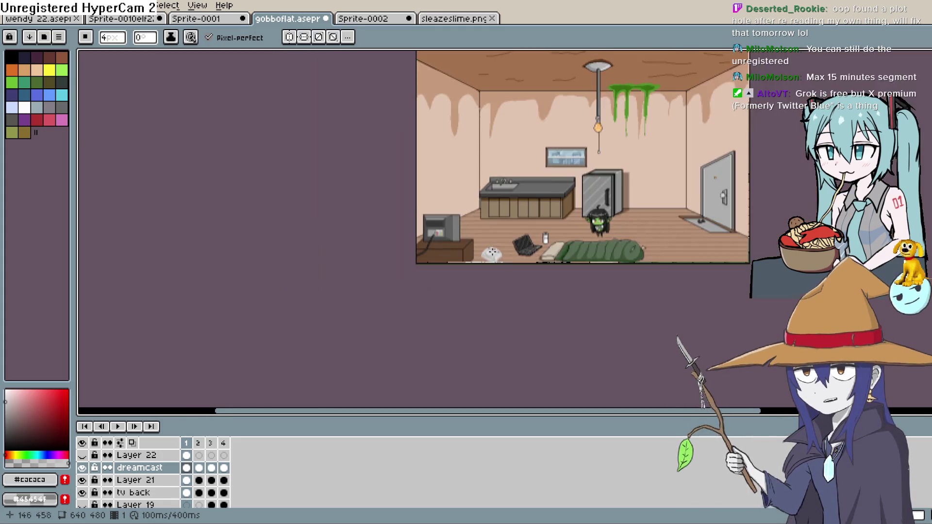
{"action": "scroll", "coordinate": [500, 257], "scroll_direction": "up", "scroll_amount": 8}
{"action": "scroll", "coordinate": [524, 300], "scroll_direction": "up", "scroll_amount": 2}
{"action": "mouse_move", "coordinate": [522, 300]}
{"action": "left_mouse_down"}
{"action": "mouse_move", "coordinate": [480, 250]}
{"action": "mouse_move", "coordinate": [466, 292]}
{"action": "left_mouse_up"}
{"action": "key", "text": "e"}
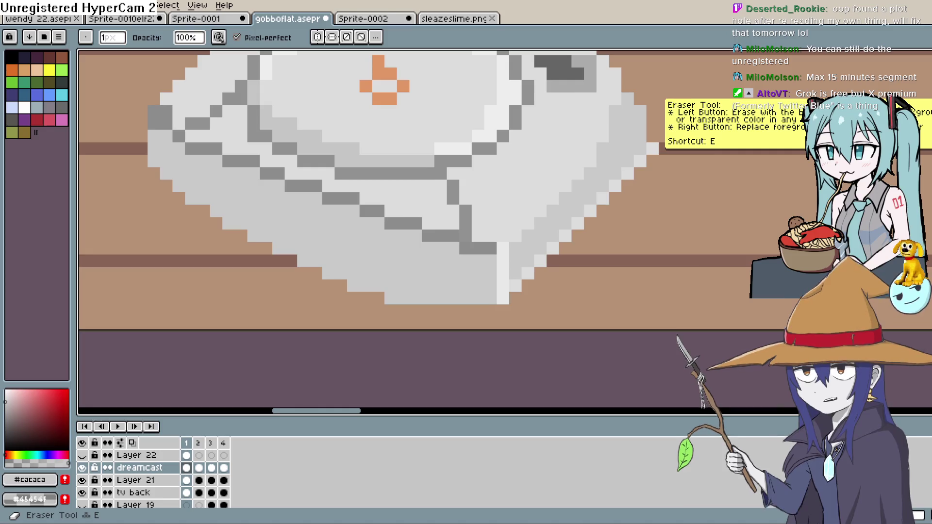
{"action": "left_click_drag", "start_coordinate": [647, 204], "coordinate": [641, 209]}
{"action": "scroll", "coordinate": [641, 209], "scroll_direction": "down", "scroll_amount": 8}
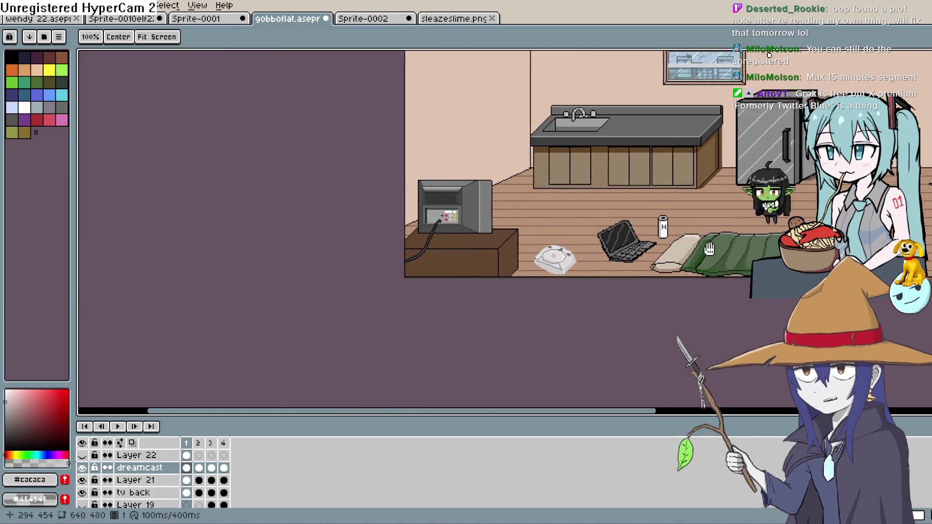
{"action": "mouse_move", "coordinate": [709, 249]}
{"action": "left_mouse_down"}
{"action": "mouse_move", "coordinate": [543, 250]}
{"action": "mouse_move", "coordinate": [534, 301]}
{"action": "mouse_move", "coordinate": [558, 259]}
{"action": "left_mouse_up"}
{"action": "scroll", "coordinate": [558, 259], "scroll_direction": "up", "scroll_amount": 1}
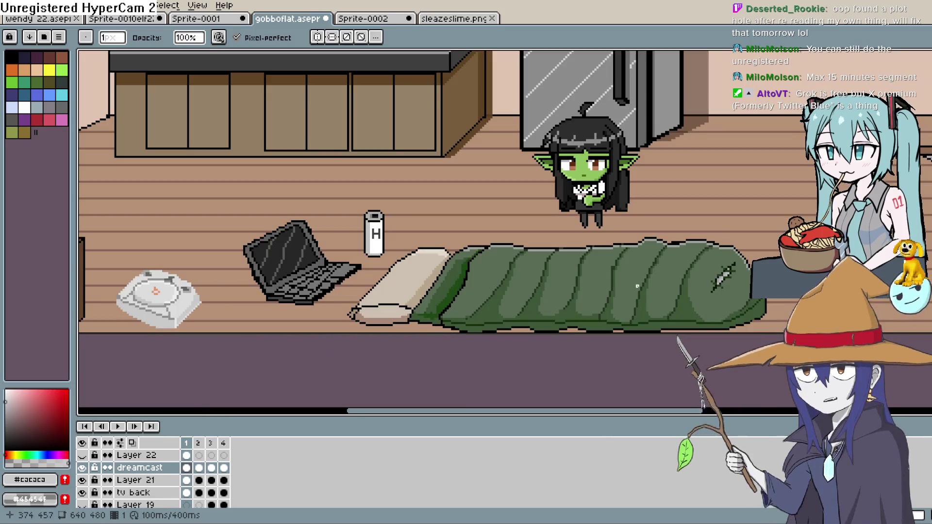
{"action": "scroll", "coordinate": [651, 232], "scroll_direction": "up", "scroll_amount": 2}
{"action": "scroll", "coordinate": [651, 232], "scroll_direction": "up", "scroll_amount": 1}
{"action": "mouse_move", "coordinate": [458, 243]}
{"action": "left_mouse_down"}
{"action": "mouse_move", "coordinate": [561, 260]}
{"action": "mouse_move", "coordinate": [555, 297]}
{"action": "mouse_move", "coordinate": [505, 284]}
{"action": "left_mouse_up"}
{"action": "scroll", "coordinate": [554, 297], "scroll_direction": "down", "scroll_amount": 1}
{"action": "left_click_drag", "start_coordinate": [603, 263], "coordinate": [585, 249]}
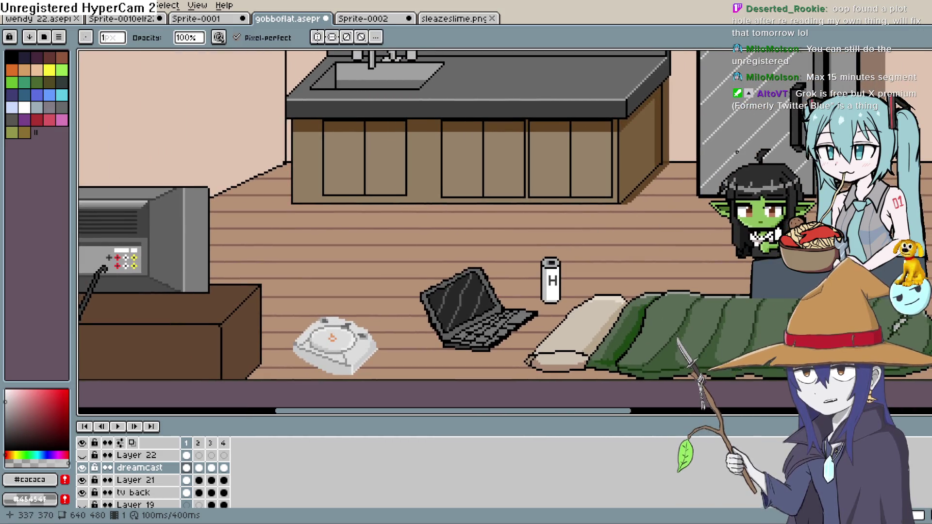